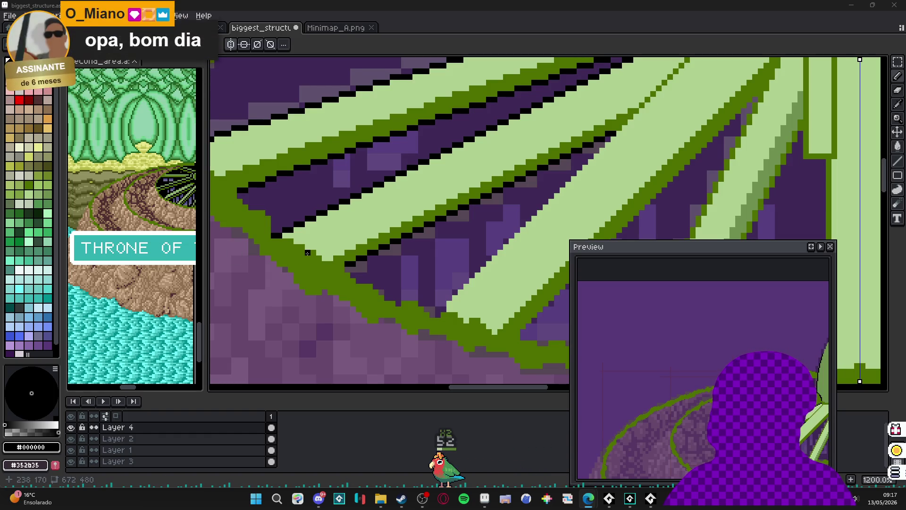
# Step: Pick black from an existing outline on the canvas as the drawing colour
pyautogui.scroll(-4, 308, 252)
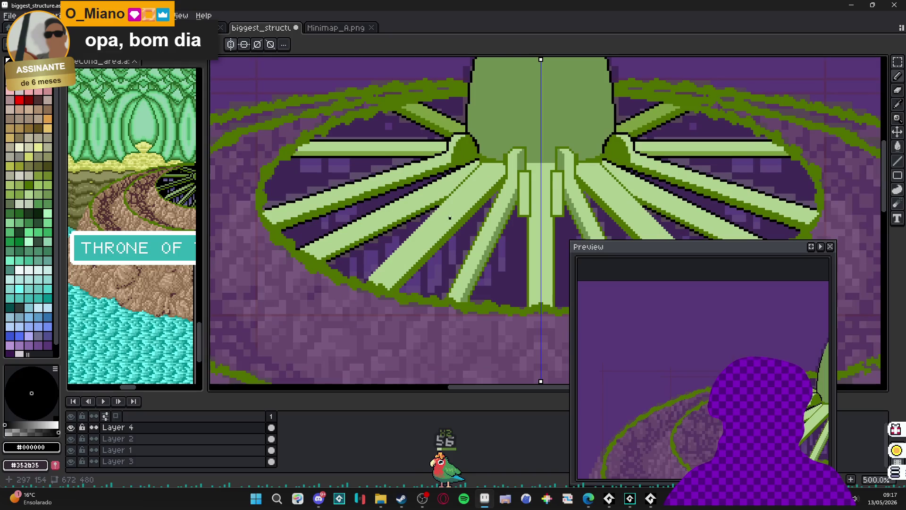
pyautogui.scroll(5, 447, 195)
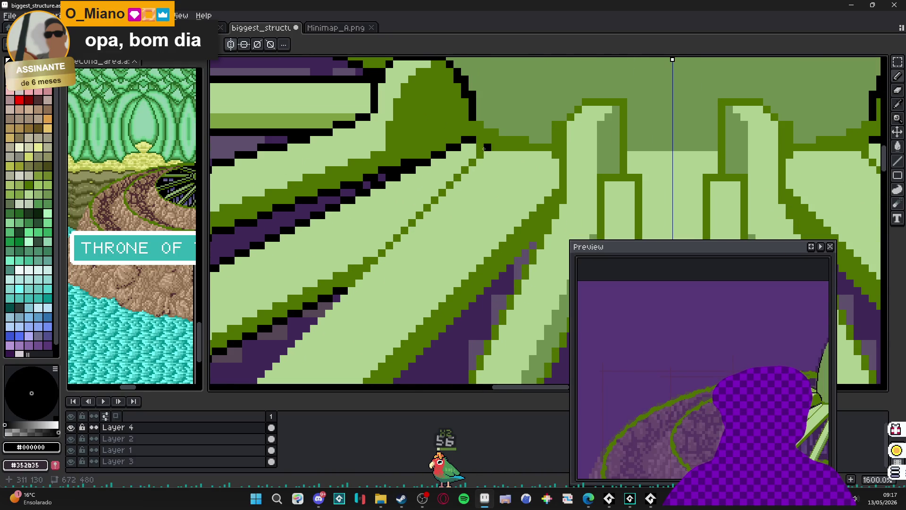
pyautogui.scroll(-4, 484, 149)
pyautogui.scroll(3, 326, 301)
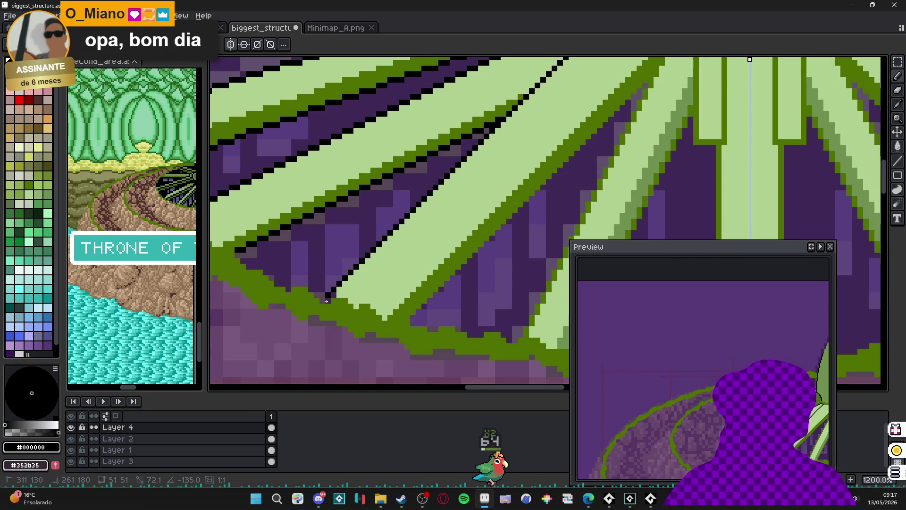
pyautogui.keyDown('alt'); pyautogui.click(335, 297); pyautogui.keyUp('alt')
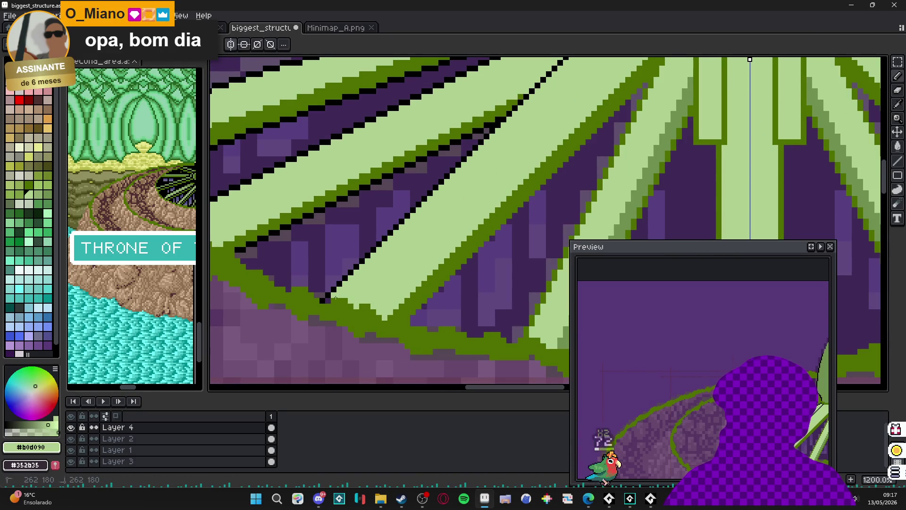
pyautogui.scroll(-3, 424, 227)
pyautogui.scroll(3, 460, 196)
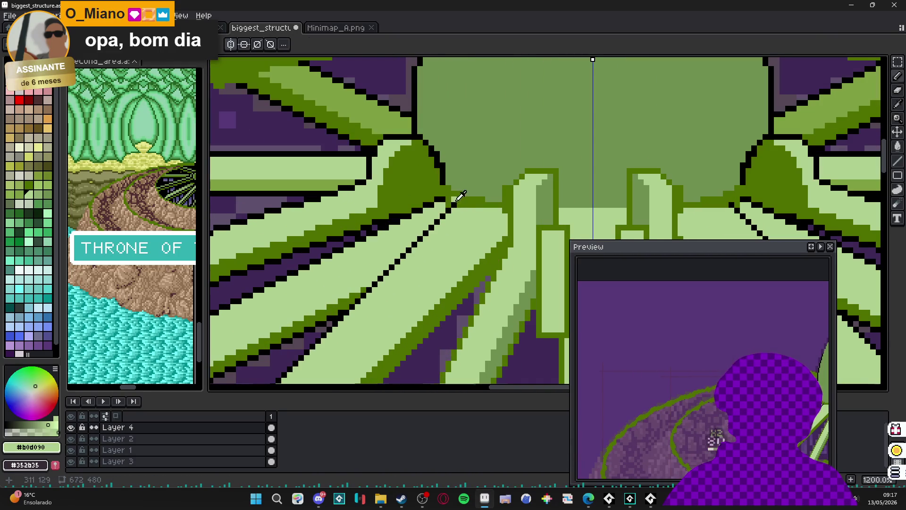
pyautogui.keyDown('alt'); pyautogui.click(455, 200); pyautogui.keyUp('alt')
pyautogui.scroll(-3, 455, 199)
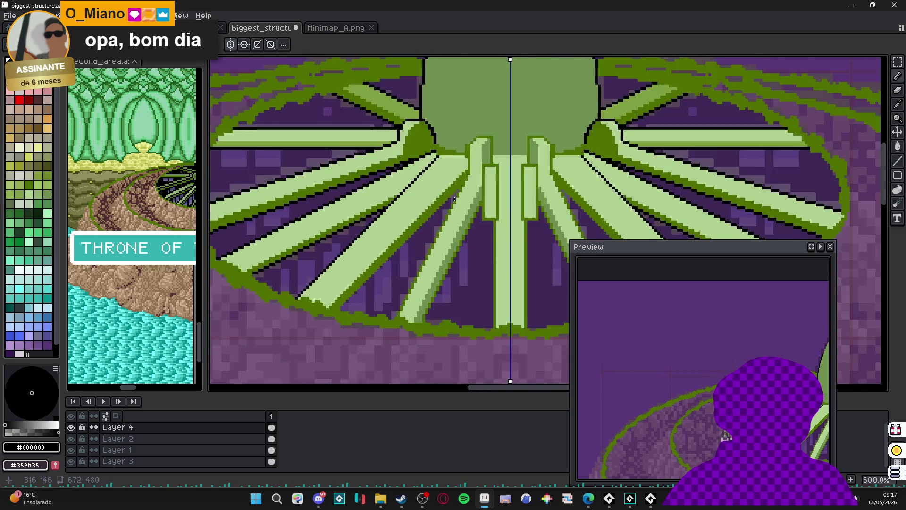
pyautogui.scroll(3, 455, 199)
# Step: Draw two long mirrored black diagonal lines along the lower edges of the left spokes
pyautogui.moveTo(468, 168); pyautogui.dragTo(313, 293)
pyautogui.scroll(-3, 306, 301)
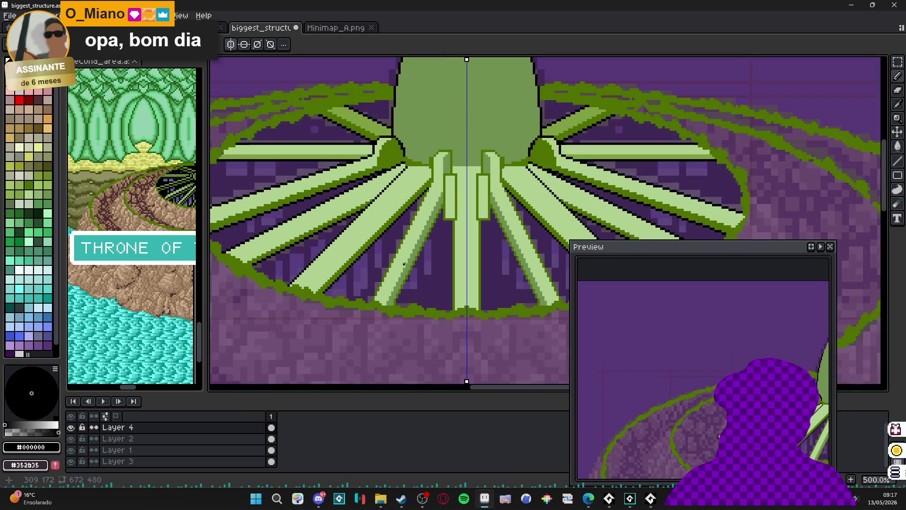
pyautogui.scroll(3, 427, 184)
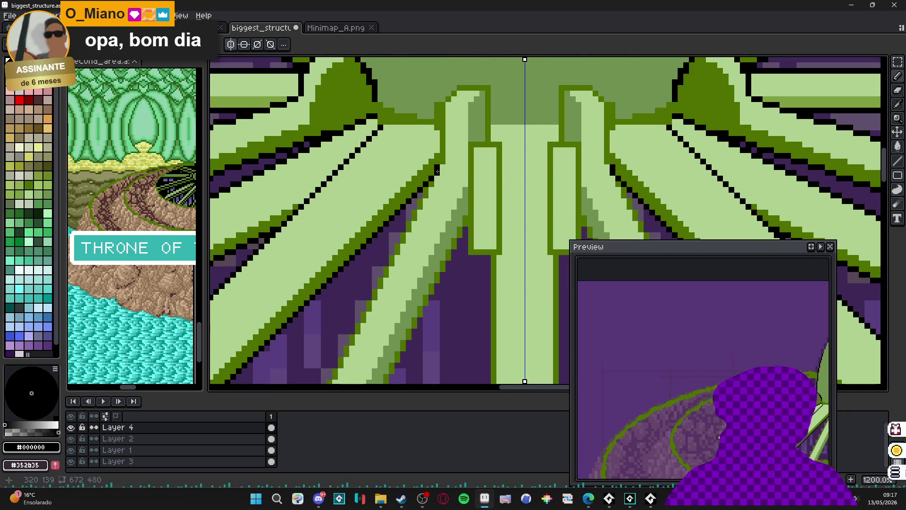
pyautogui.moveTo(437, 171)
pyautogui.mouseDown()
pyautogui.moveTo(452, 133)
pyautogui.moveTo(341, 344)
pyautogui.mouseUp()
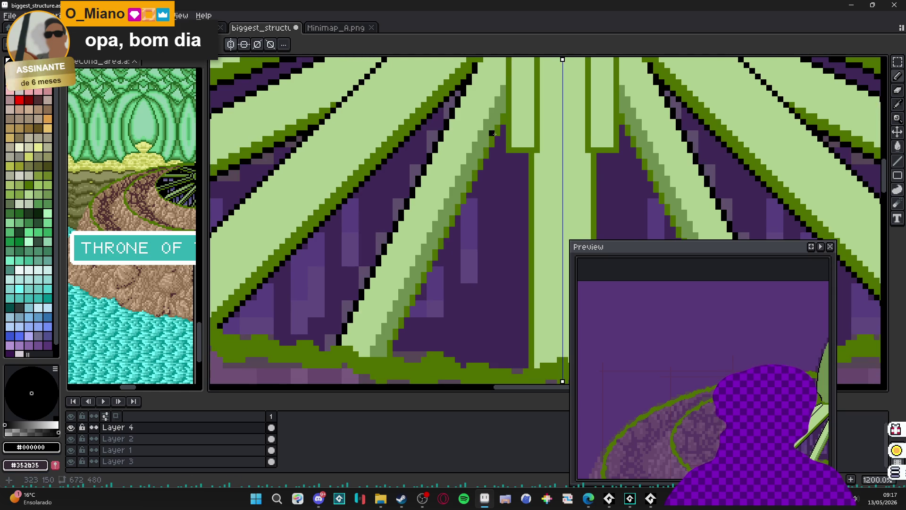
pyautogui.moveTo(494, 134); pyautogui.dragTo(390, 352)
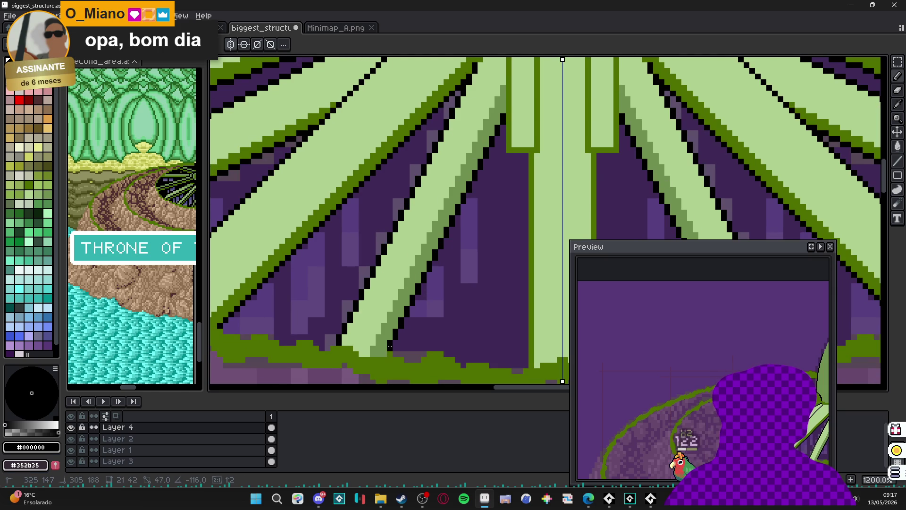
# Step: Draw a mirrored vertical black line beside the central pillars at the dome base
pyautogui.scroll(-4, 390, 346)
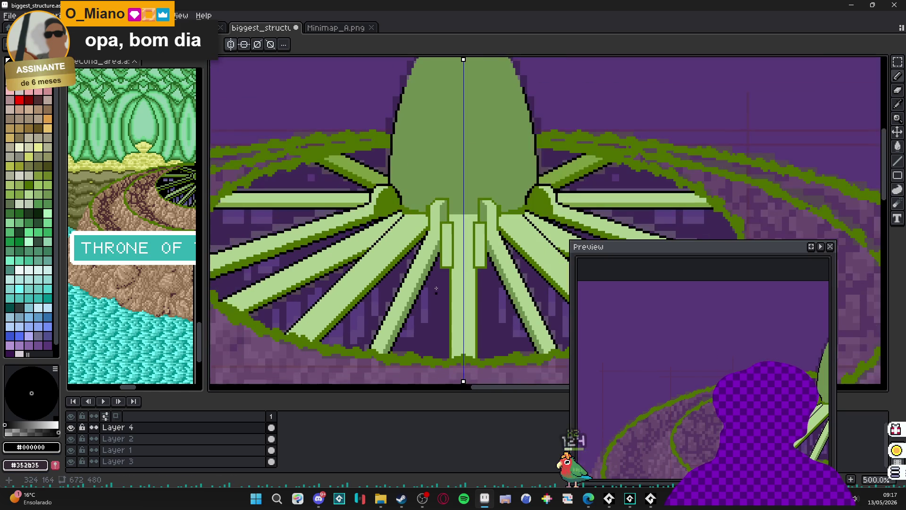
pyautogui.scroll(3, 436, 288)
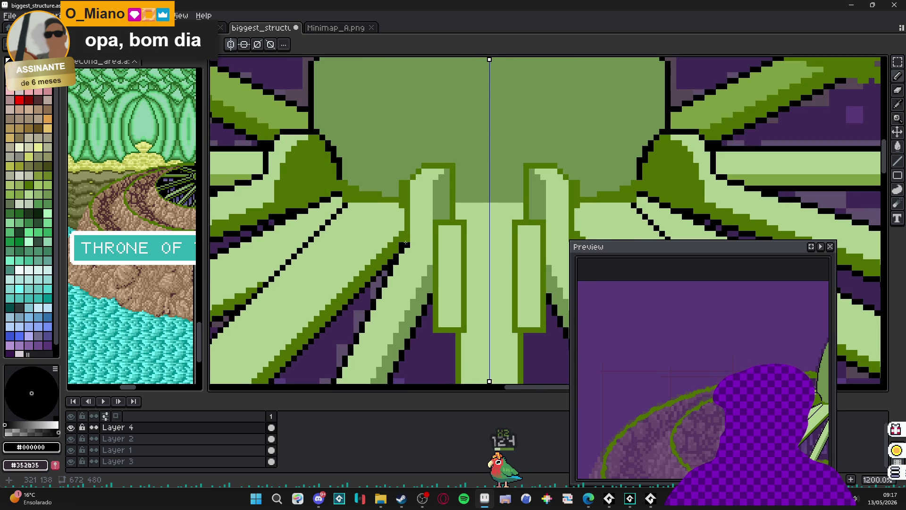
pyautogui.moveTo(405, 242); pyautogui.dragTo(407, 178)
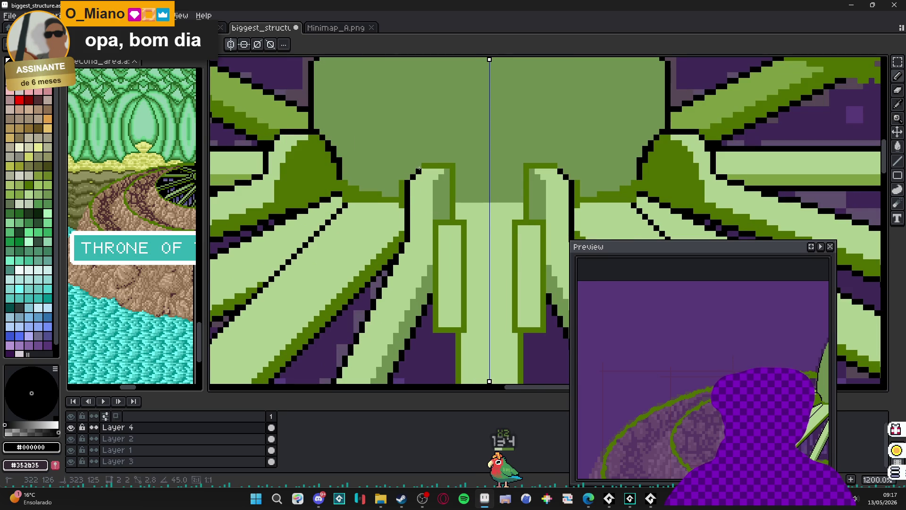
pyautogui.click(453, 164)
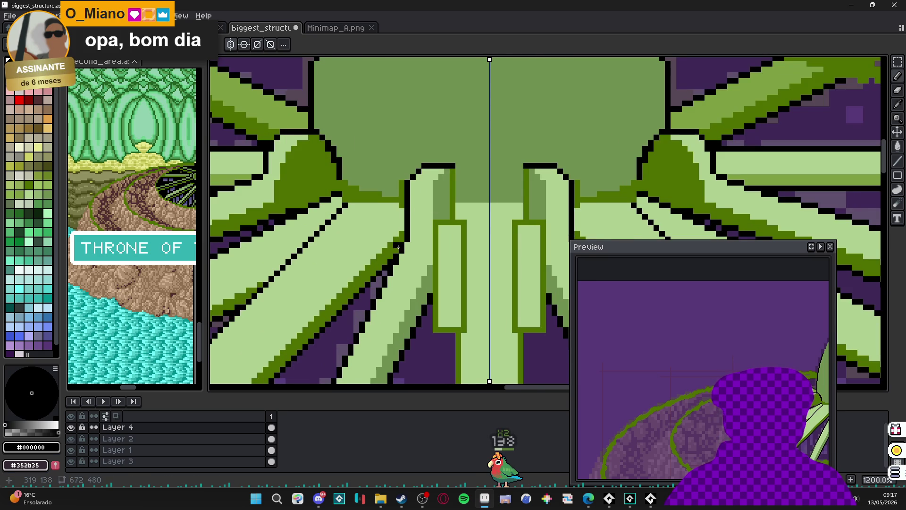
pyautogui.scroll(-4, 398, 247)
pyautogui.scroll(5, 366, 230)
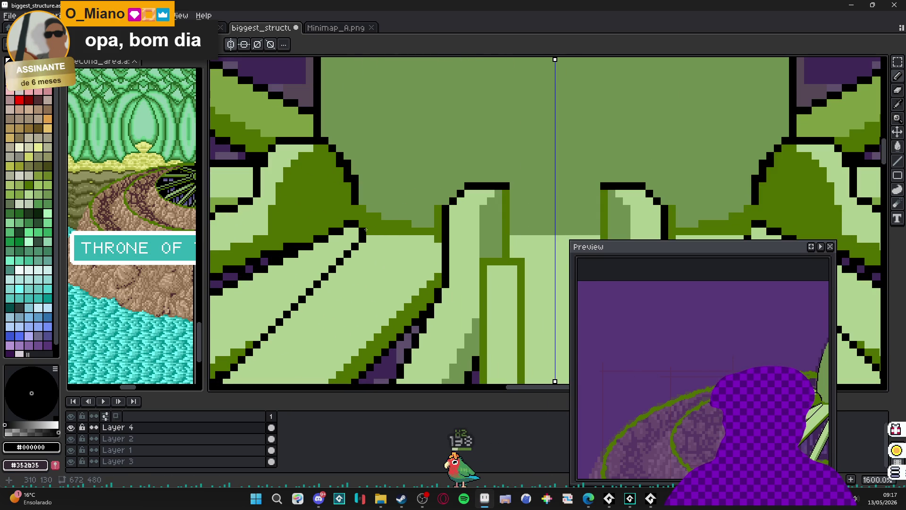
# Step: Add a short mirrored horizontal black line under the dome where the spokes meet it
pyautogui.moveTo(365, 230); pyautogui.dragTo(396, 230)
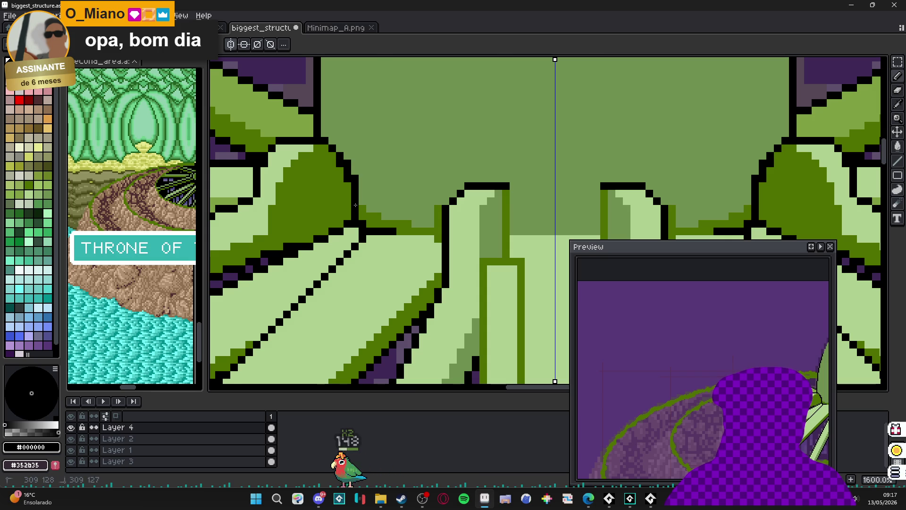
pyautogui.scroll(-5, 356, 205)
pyautogui.scroll(2, 352, 185)
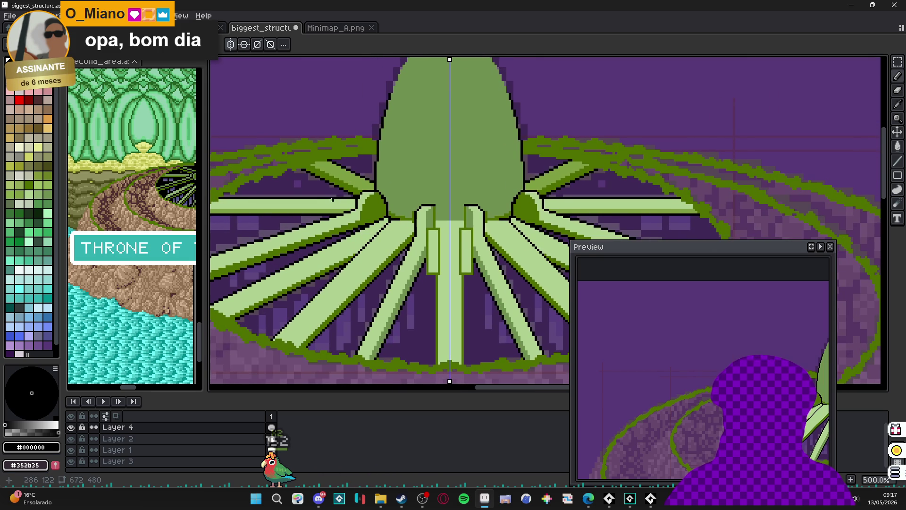
pyautogui.moveTo(333, 200); pyautogui.dragTo(375, 226)
pyautogui.scroll(-2, 393, 226)
pyautogui.scroll(6, 392, 226)
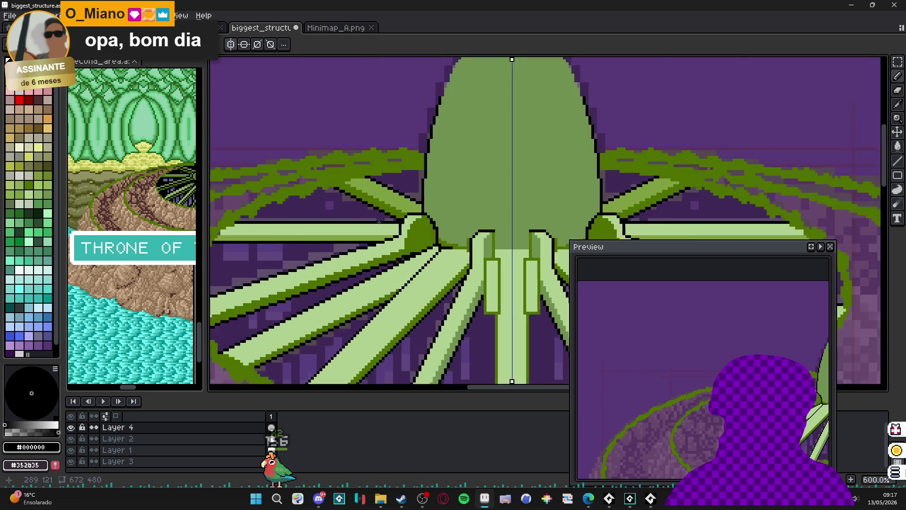
pyautogui.keyDown('alt'); pyautogui.click(434, 194); pyautogui.keyUp('alt')
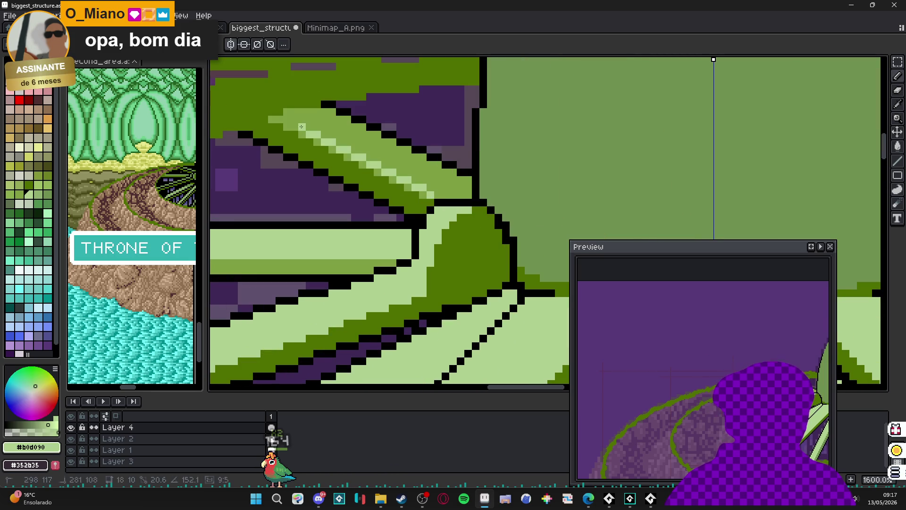
pyautogui.scroll(-6, 337, 189)
pyautogui.scroll(-1, 308, 226)
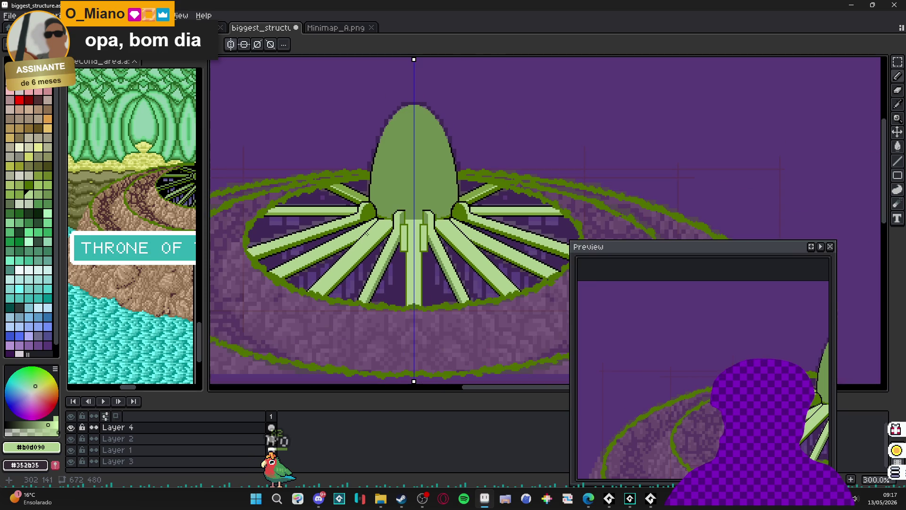
pyautogui.scroll(6, 341, 240)
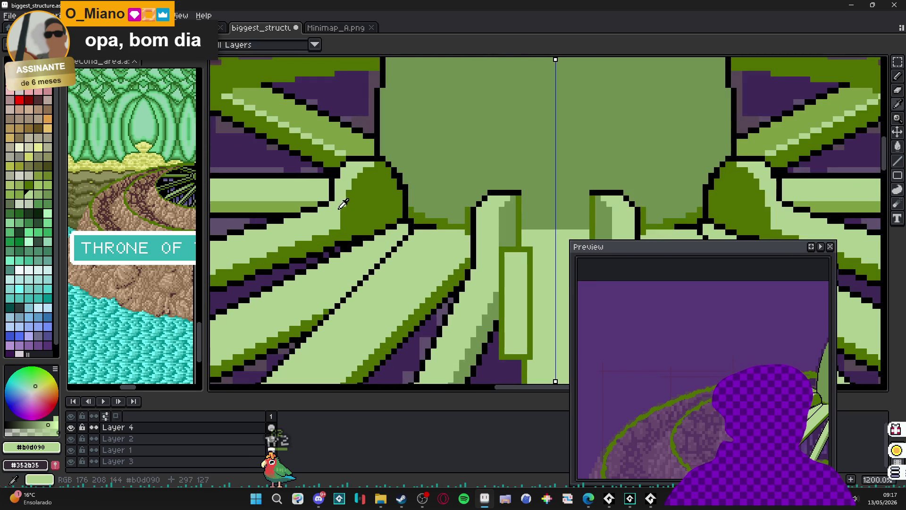
pyautogui.keyDown('alt'); pyautogui.click(374, 164); pyautogui.keyUp('alt')
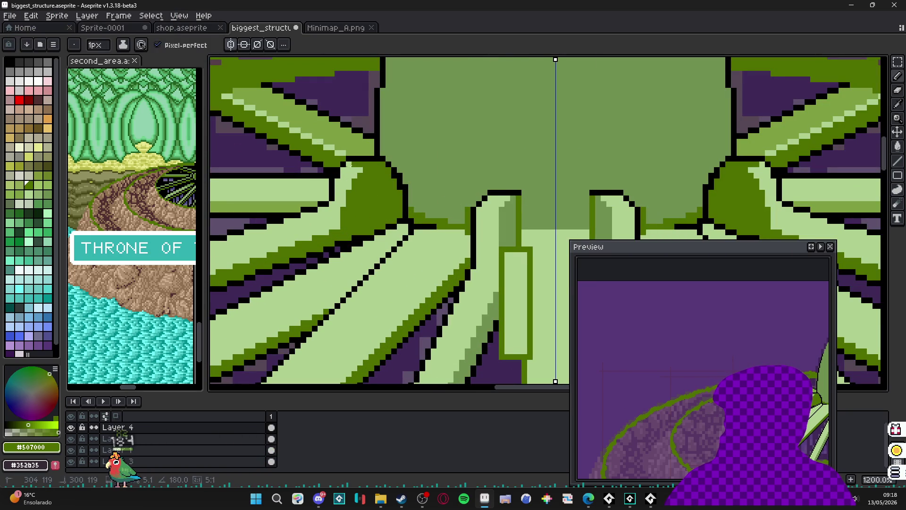
pyautogui.keyDown('alt'); pyautogui.click(373, 158); pyautogui.keyUp('alt')
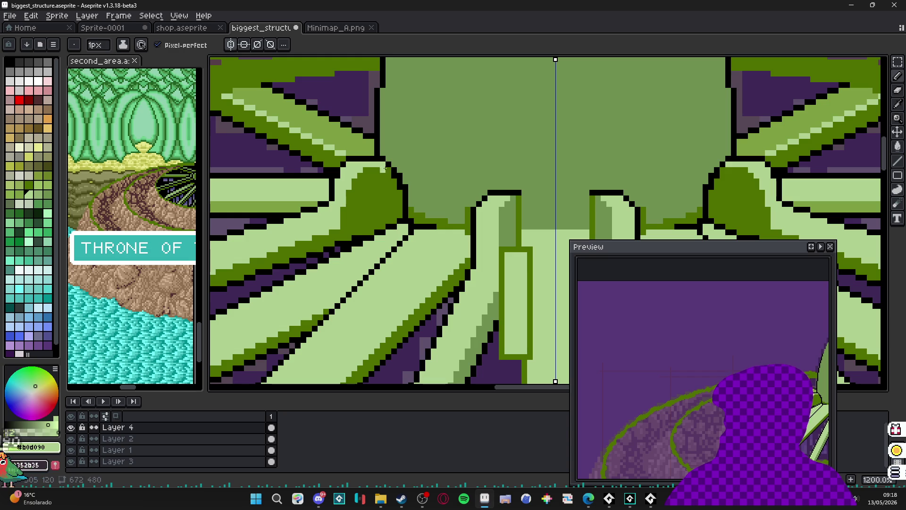
pyautogui.keyDown('alt'); pyautogui.click(364, 177); pyautogui.keyUp('alt')
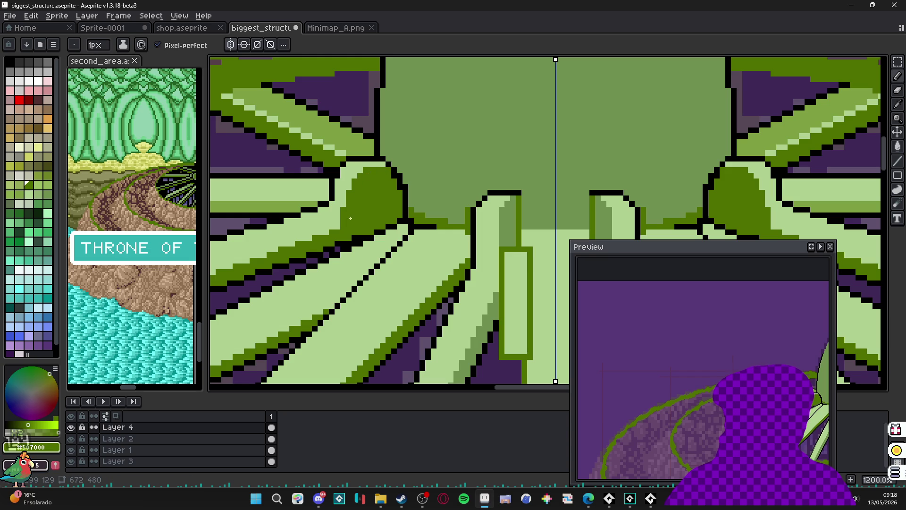
pyautogui.keyDown('alt'); pyautogui.click(360, 186); pyautogui.keyUp('alt')
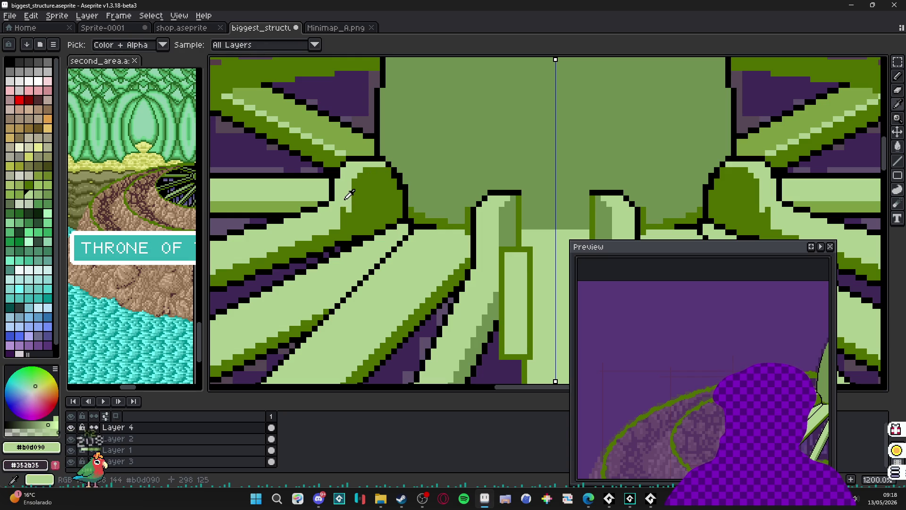
pyautogui.keyDown('alt'); pyautogui.click(345, 213); pyautogui.keyUp('alt')
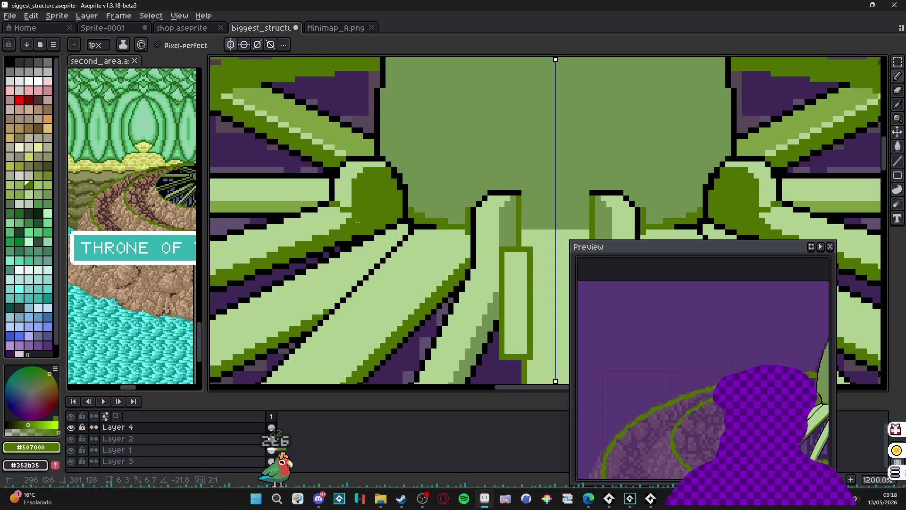
pyautogui.keyDown('alt'); pyautogui.click(346, 219); pyautogui.keyUp('alt')
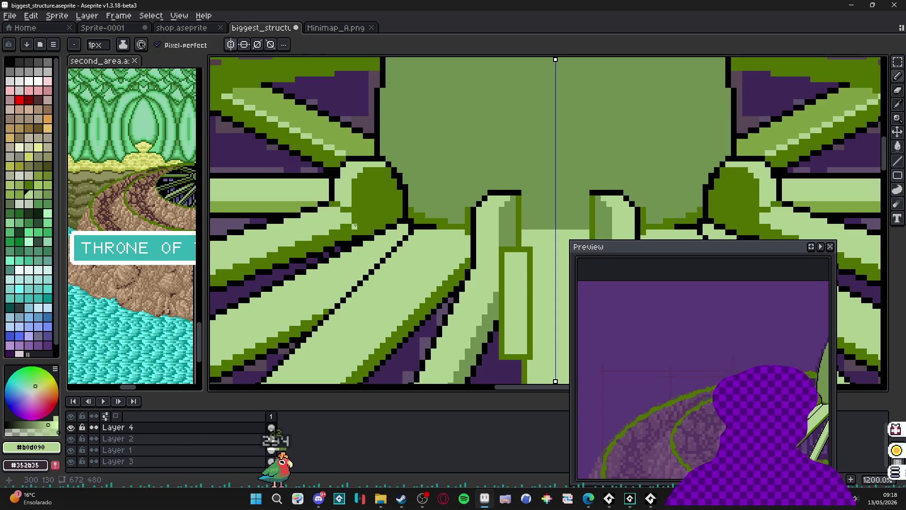
pyautogui.scroll(-5, 366, 217)
pyautogui.scroll(6, 377, 198)
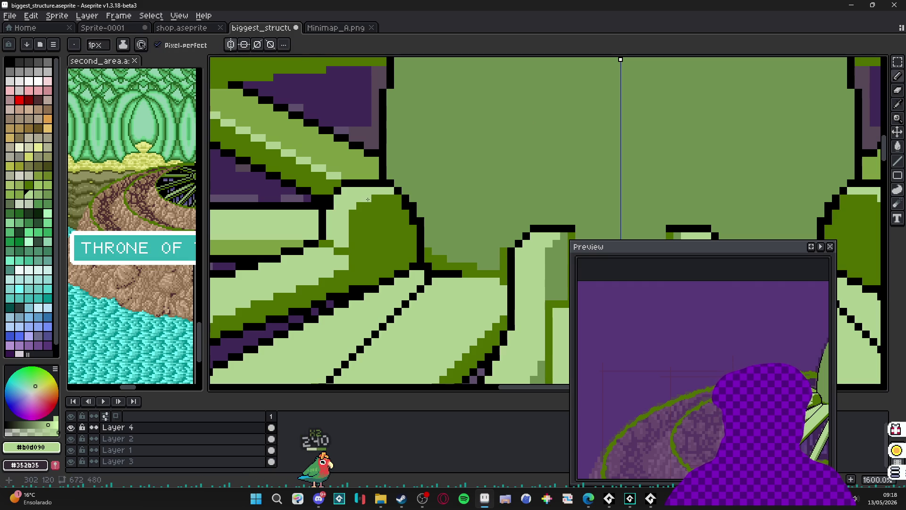
pyautogui.scroll(-4, 355, 213)
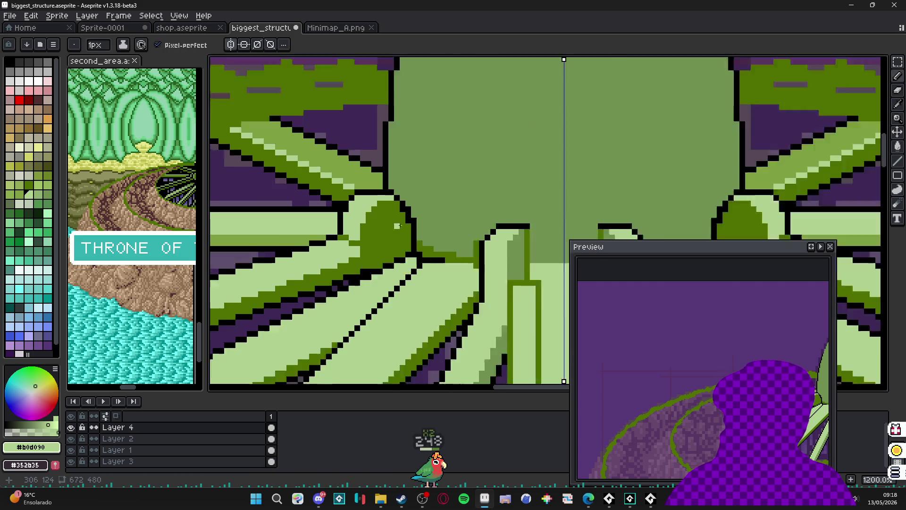
pyautogui.scroll(5, 401, 217)
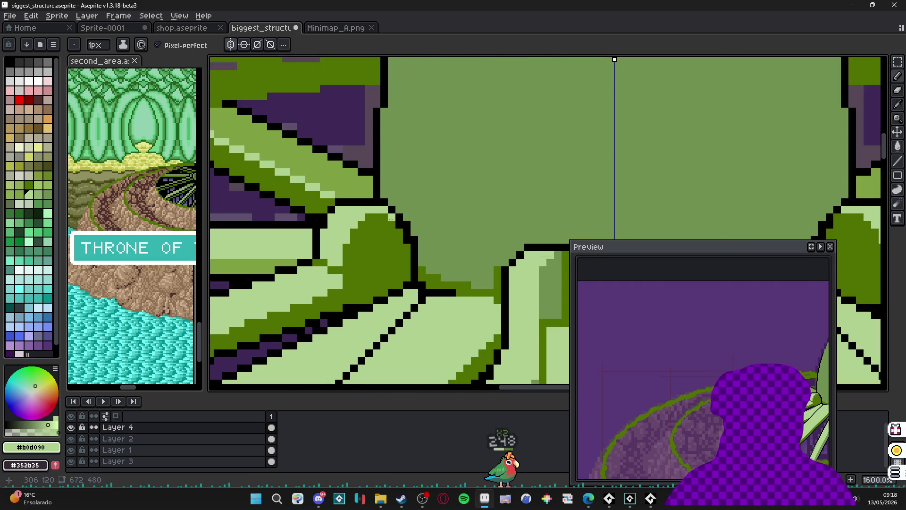
pyautogui.scroll(-4, 407, 276)
pyautogui.scroll(-2, 407, 250)
pyautogui.scroll(4, 407, 250)
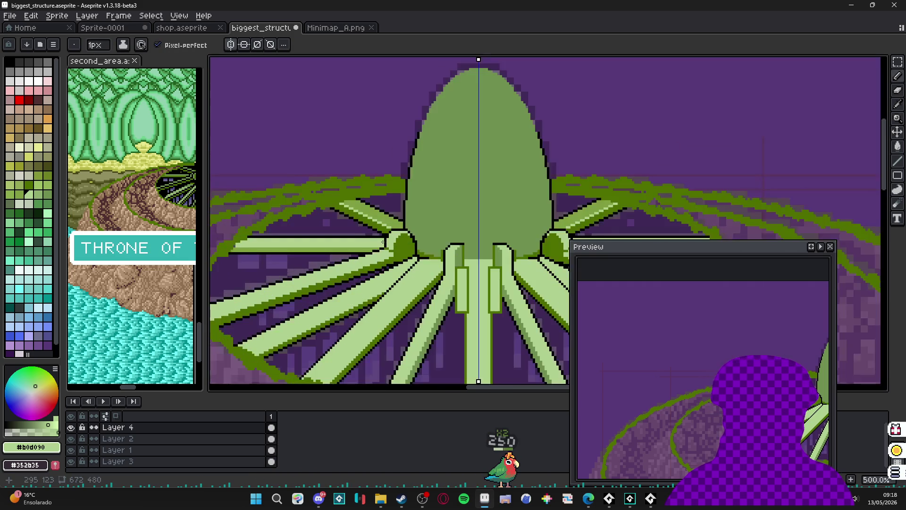
pyautogui.scroll(3, 419, 265)
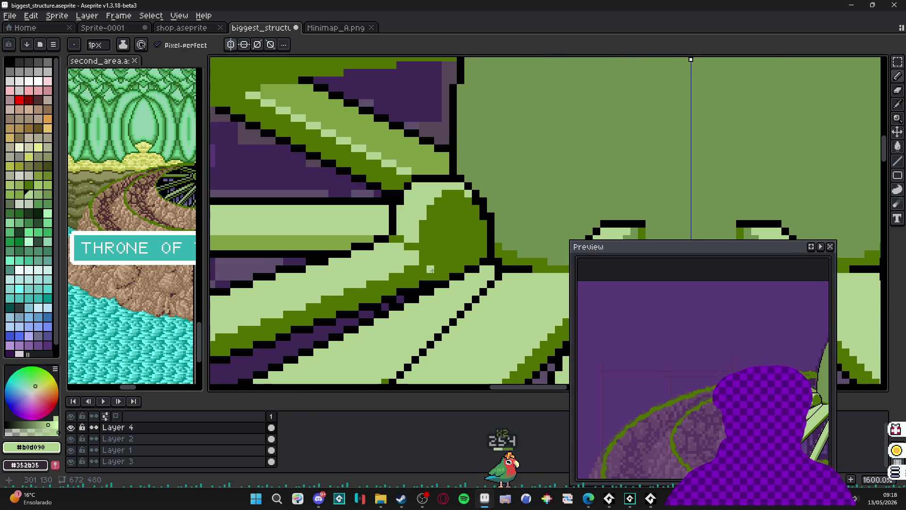
# Step: Blacken the knob outline's stray pixel, fill its gap, and sample greens #b0d090 and #507000
pyautogui.keyDown('alt'); pyautogui.click(394, 222); pyautogui.keyUp('alt')
pyautogui.click(393, 230)
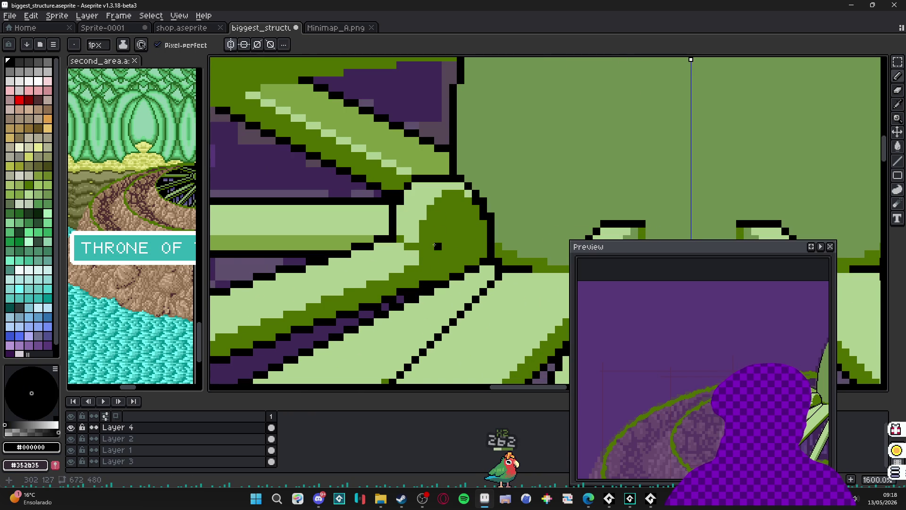
pyautogui.keyDown('alt'); pyautogui.click(420, 255); pyautogui.keyUp('alt')
pyautogui.keyDown('alt'); pyautogui.click(420, 254); pyautogui.keyUp('alt')
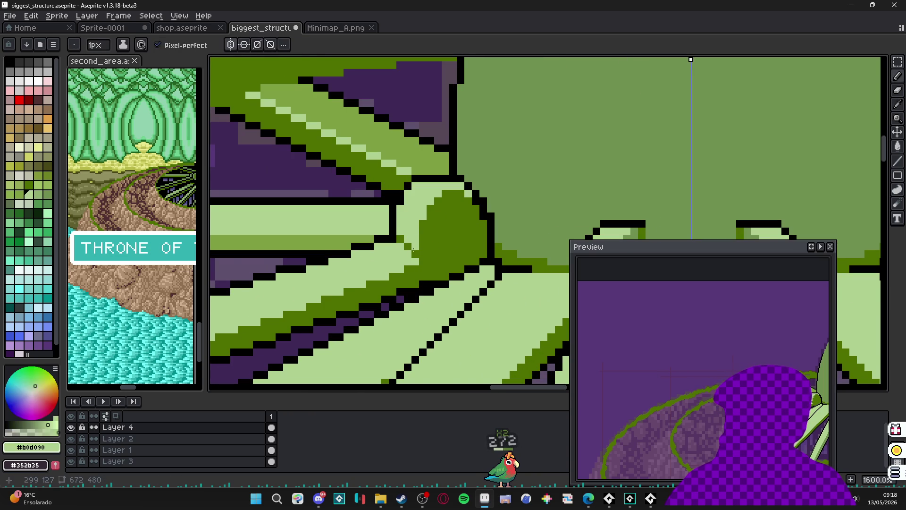
pyautogui.scroll(-5, 421, 253)
pyautogui.scroll(5, 425, 260)
pyautogui.keyDown('alt'); pyautogui.click(432, 263); pyautogui.keyUp('alt')
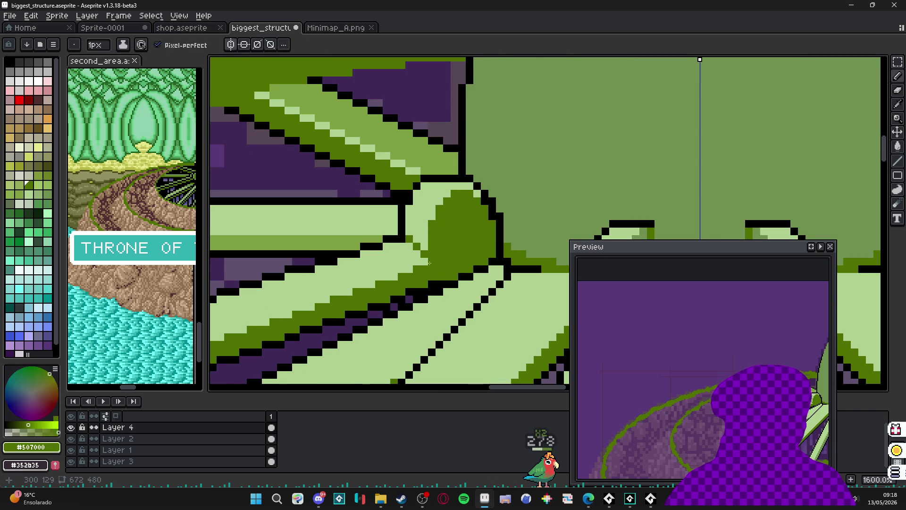
pyautogui.scroll(-4, 432, 262)
pyautogui.scroll(2, 427, 255)
# Step: Retouch the knob pixels with black, dark green #507000 and light green #b0d090
pyautogui.keyDown('alt'); pyautogui.click(411, 231); pyautogui.keyUp('alt')
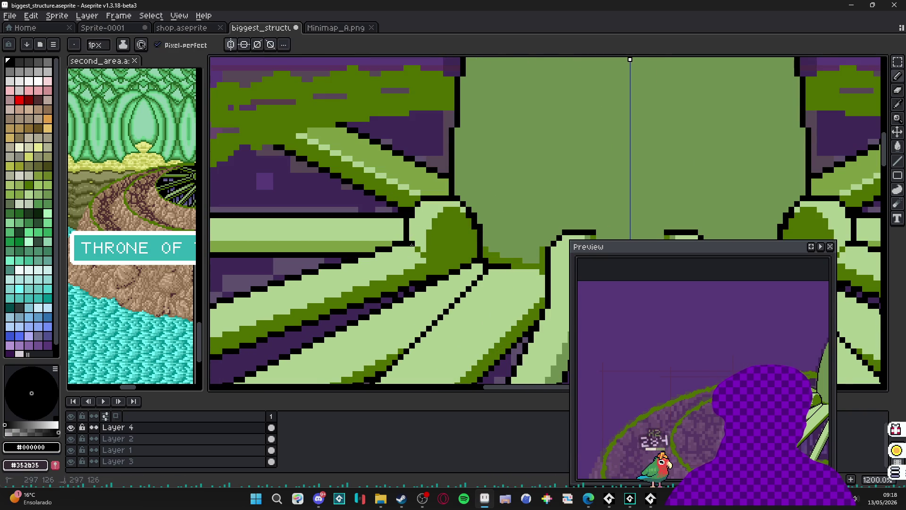
pyautogui.scroll(-3, 408, 282)
pyautogui.scroll(-1, 408, 282)
pyautogui.scroll(2, 430, 262)
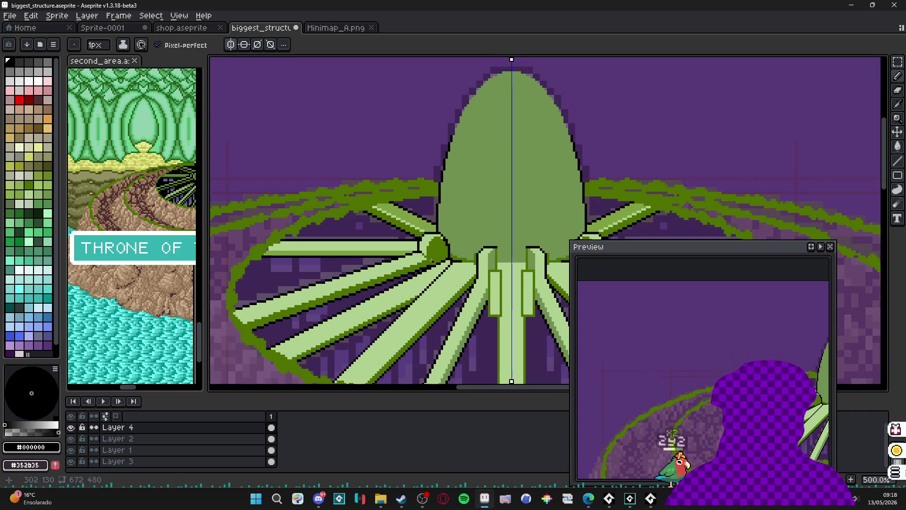
pyautogui.scroll(1, 425, 260)
pyautogui.keyDown('alt'); pyautogui.click(424, 259); pyautogui.keyUp('alt')
pyautogui.scroll(3, 425, 258)
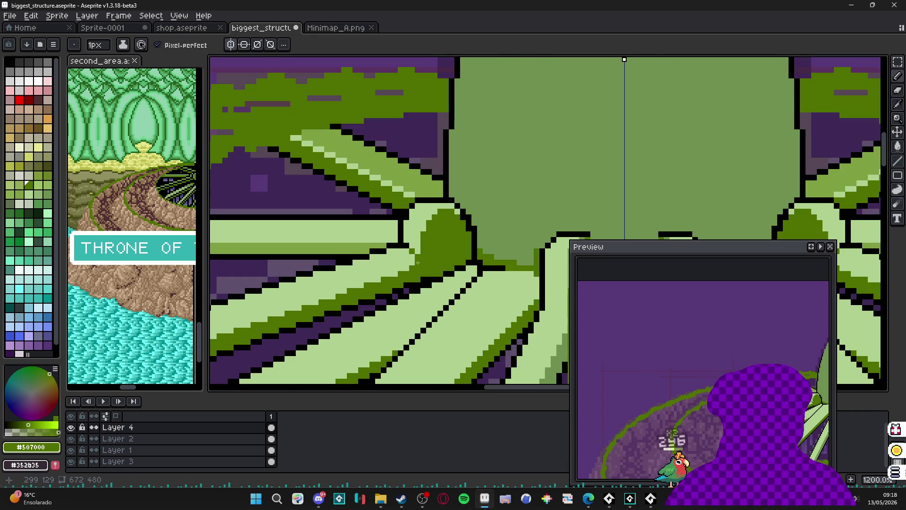
pyautogui.scroll(-2, 273, 317)
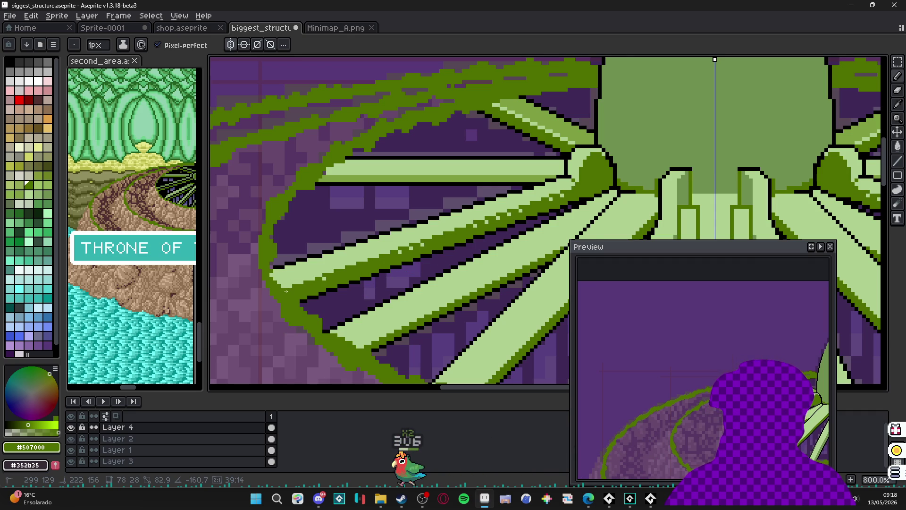
pyautogui.scroll(-2, 333, 270)
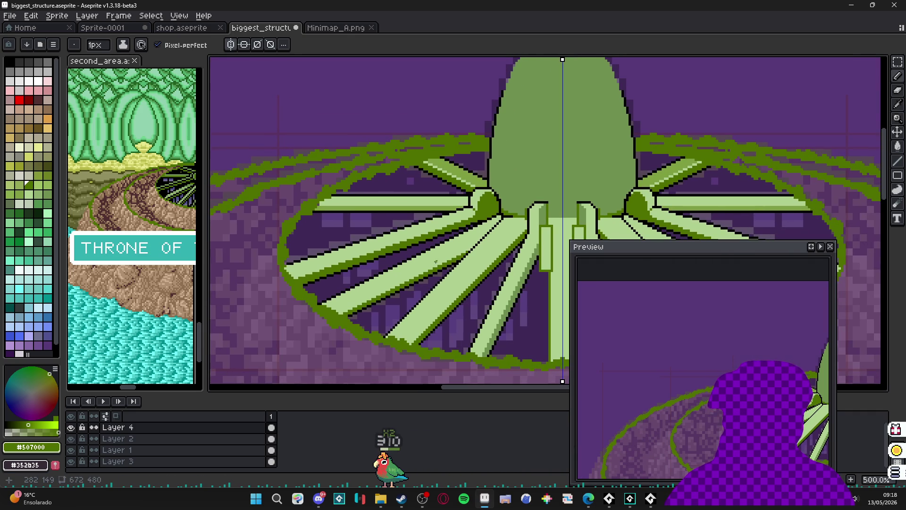
pyautogui.scroll(-1, 447, 231)
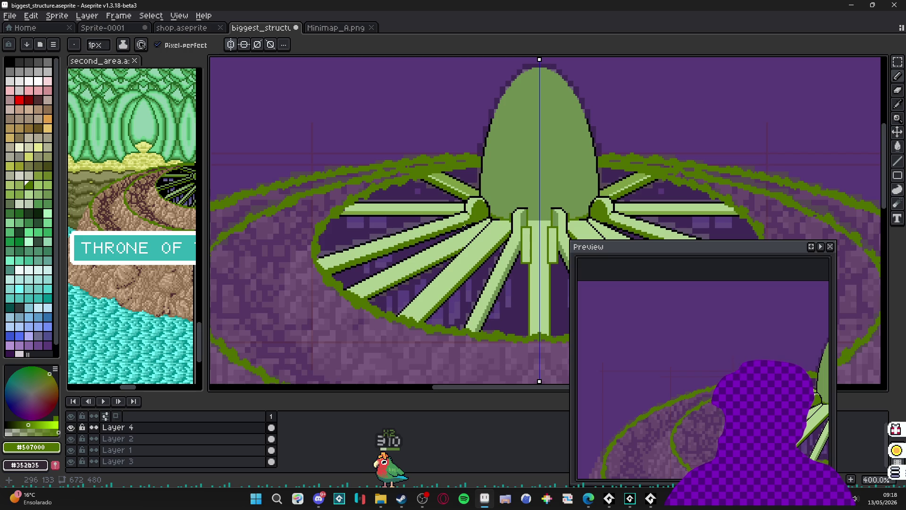
pyautogui.scroll(6, 464, 226)
pyautogui.keyDown('alt'); pyautogui.click(478, 218); pyautogui.keyUp('alt')
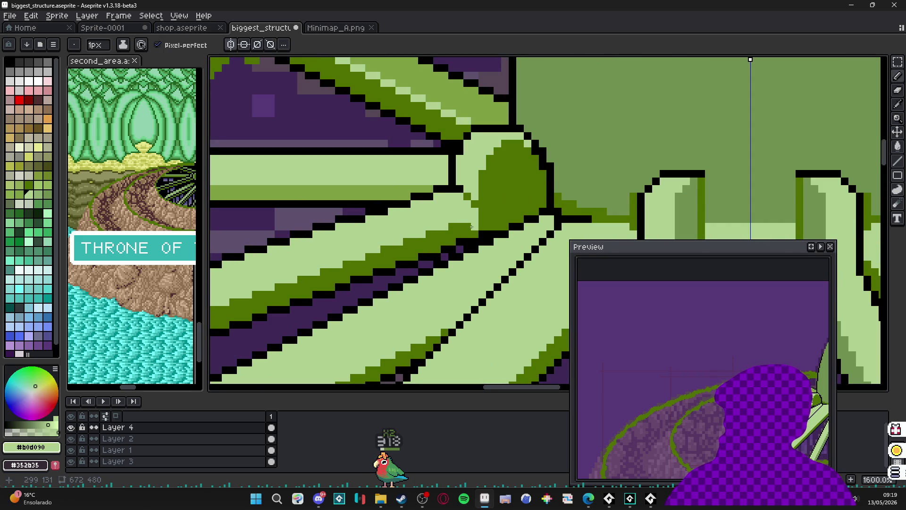
pyautogui.scroll(-4, 470, 219)
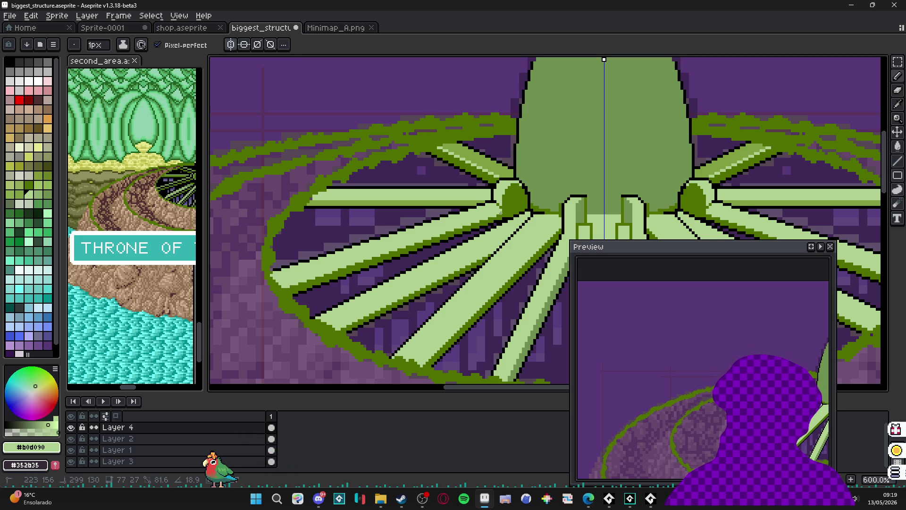
pyautogui.scroll(4, 501, 213)
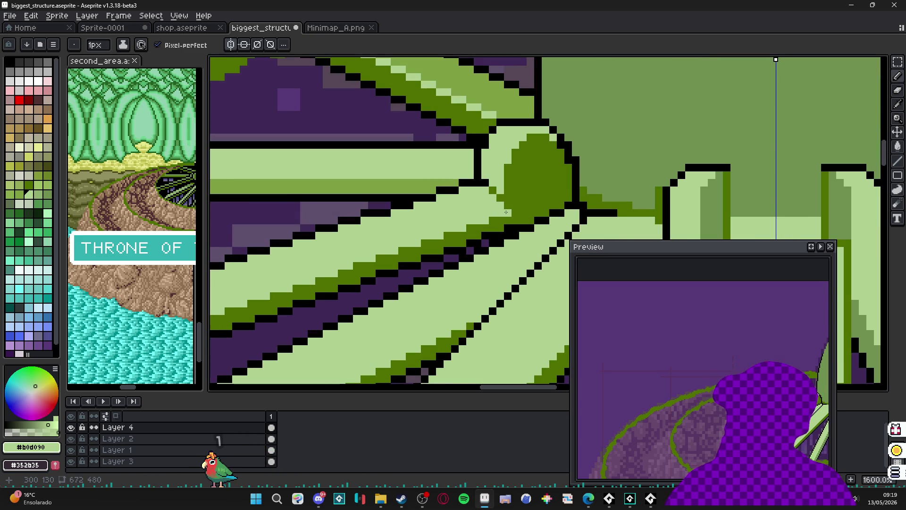
pyautogui.scroll(-3, 506, 212)
pyautogui.scroll(3, 507, 215)
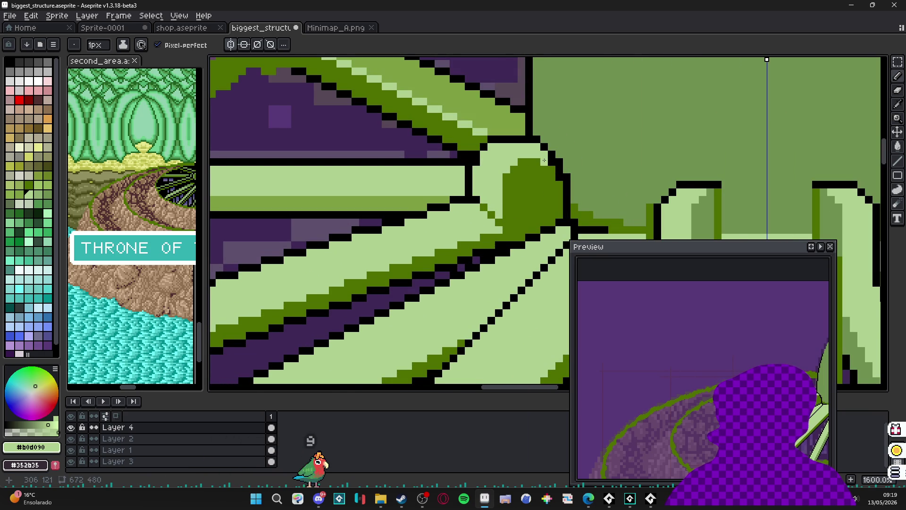
pyautogui.scroll(-1, 552, 159)
pyautogui.scroll(1, 510, 174)
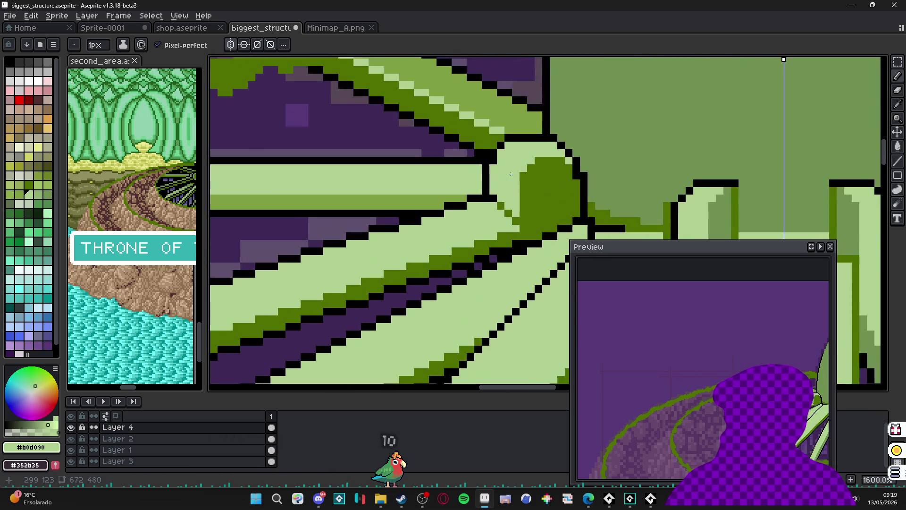
pyautogui.scroll(-5, 525, 174)
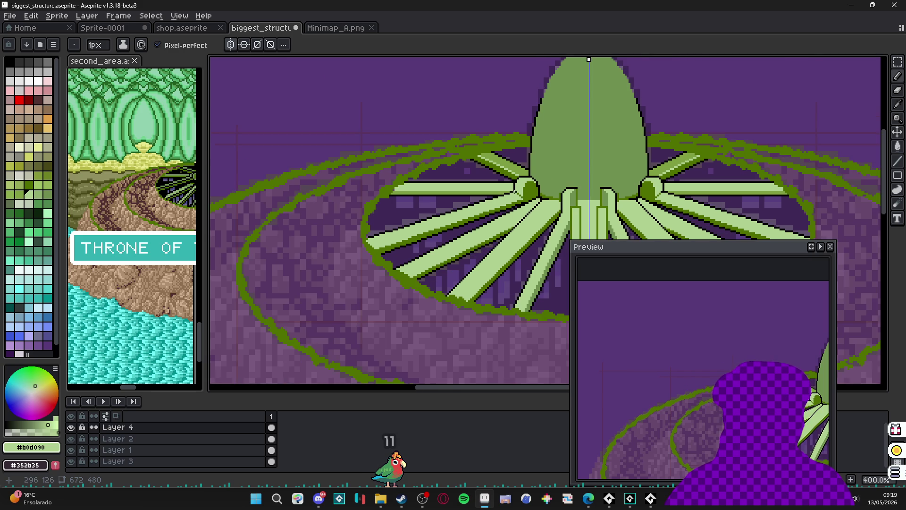
pyautogui.scroll(4, 514, 191)
# Step: Shade the knob's left side with #507000, undo a stray stroke, and add #7fa041 and #b0d090 highlights
pyautogui.keyDown('alt'); pyautogui.click(512, 188); pyautogui.keyUp('alt')
pyautogui.scroll(3, 500, 175)
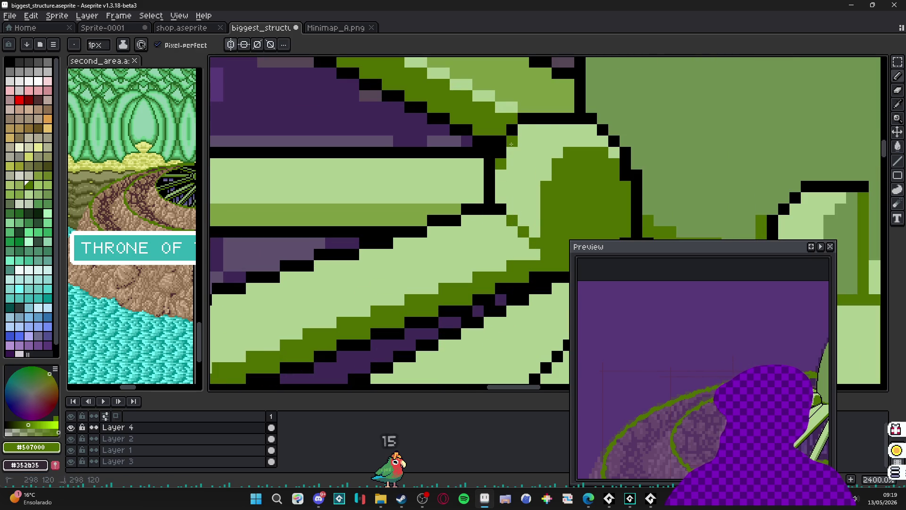
pyautogui.scroll(-7, 592, 130)
pyautogui.moveTo(535, 211); pyautogui.dragTo(503, 215)
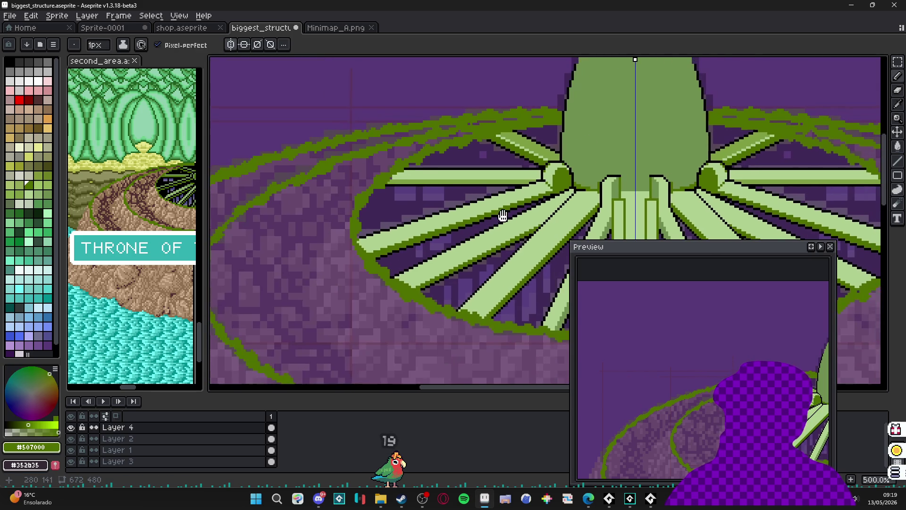
pyautogui.scroll(-2, 540, 196)
pyautogui.scroll(8, 538, 184)
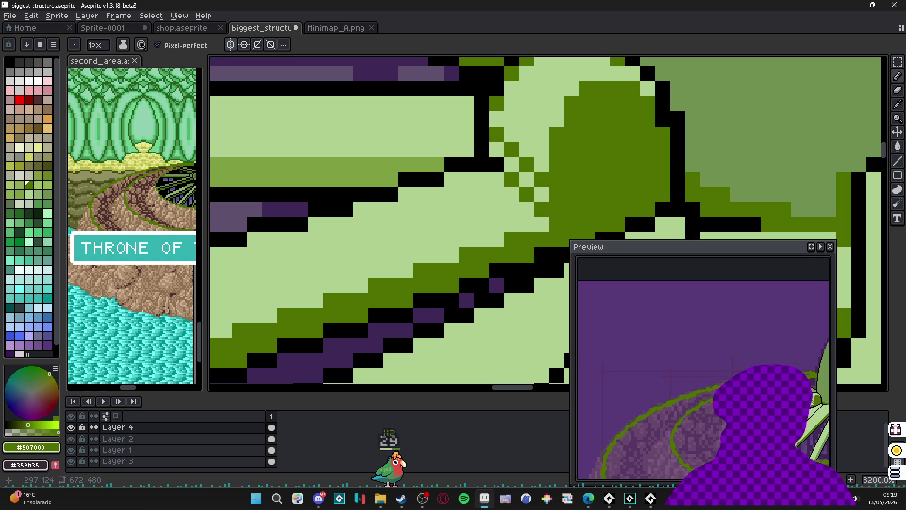
pyautogui.scroll(-7, 528, 140)
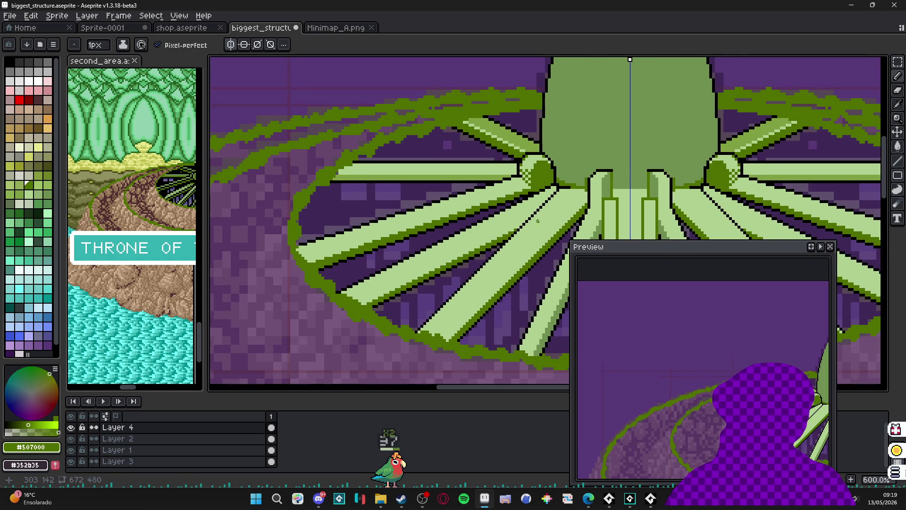
pyautogui.hotkey('ctrl', 'z')
pyautogui.scroll(3, 538, 191)
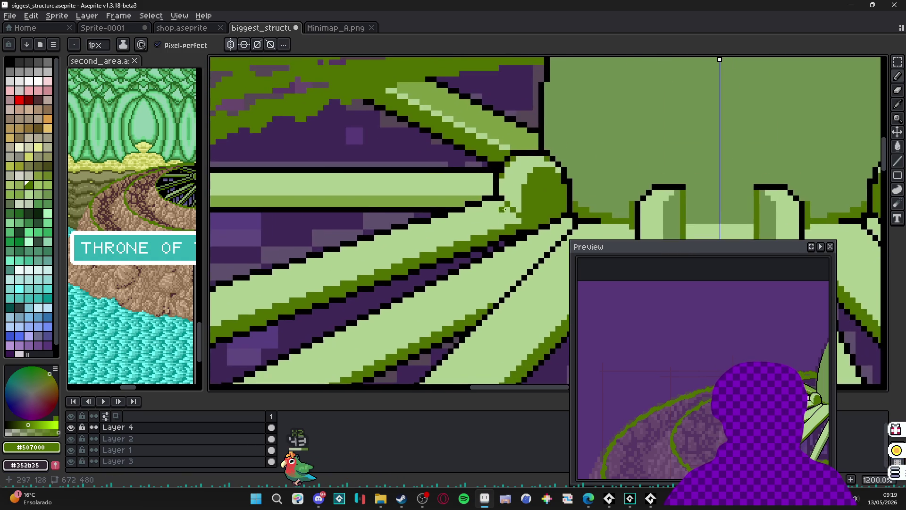
pyautogui.keyDown('alt'); pyautogui.click(455, 198); pyautogui.keyUp('alt')
pyautogui.scroll(1, 517, 201)
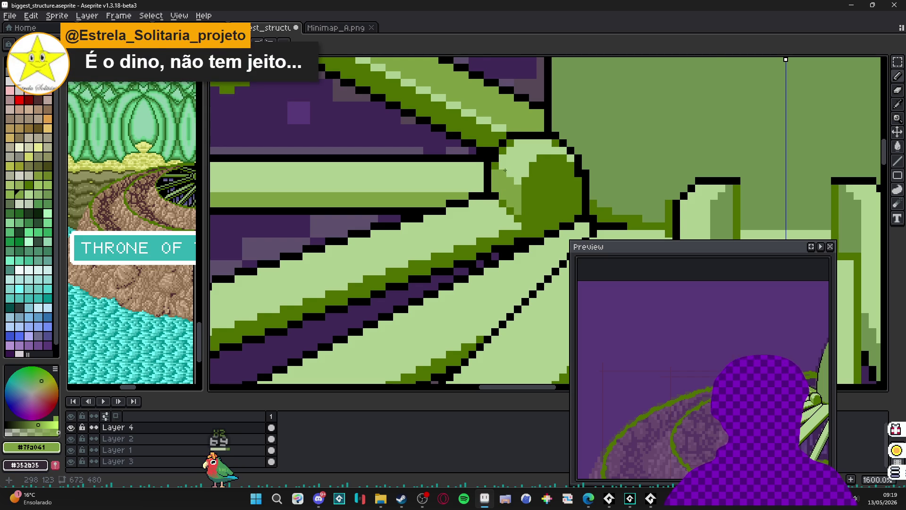
pyautogui.scroll(-4, 505, 170)
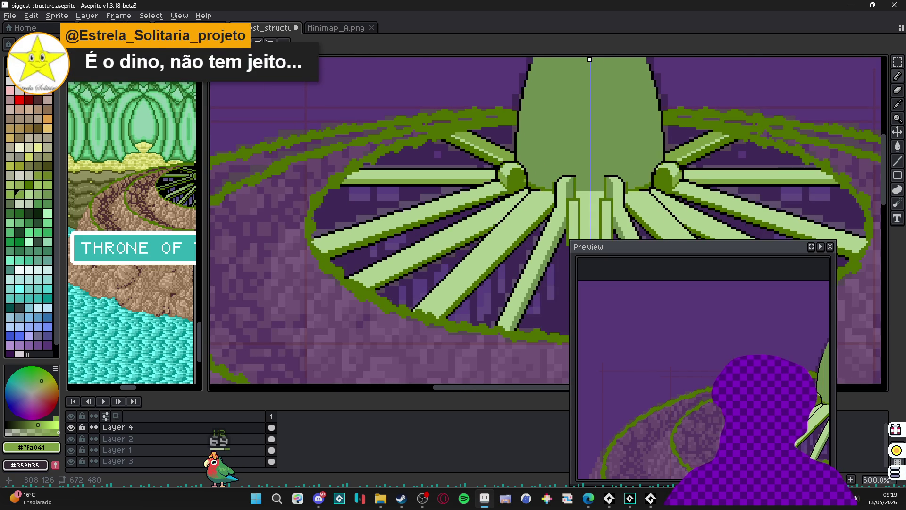
pyautogui.scroll(2, 525, 180)
pyautogui.scroll(-1, 471, 198)
pyautogui.scroll(2, 432, 219)
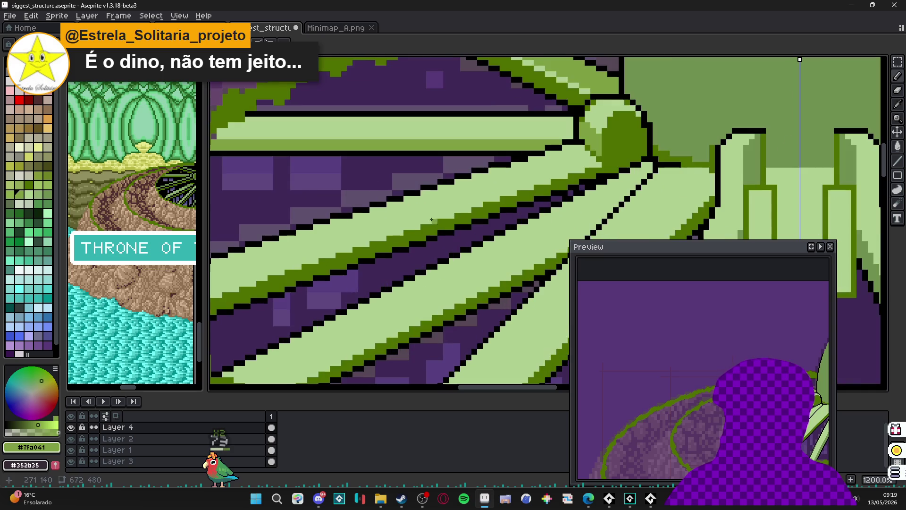
pyautogui.keyDown('alt'); pyautogui.click(431, 219); pyautogui.keyUp('alt')
pyautogui.click(20, 204)
# Step: Paint a short near-white highlight along the spoke's upper edge
pyautogui.scroll(1, 567, 166)
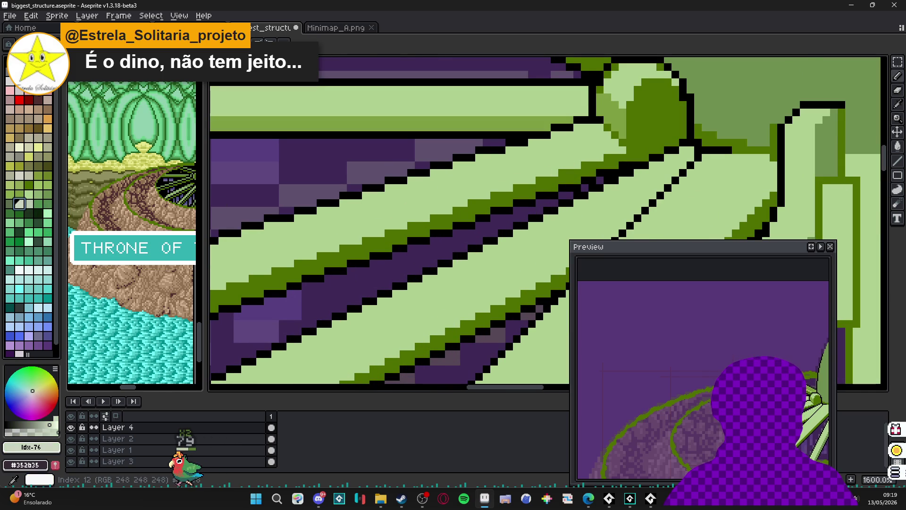
pyautogui.click(38, 81)
pyautogui.scroll(2, 560, 171)
pyautogui.moveTo(559, 160); pyautogui.dragTo(537, 160)
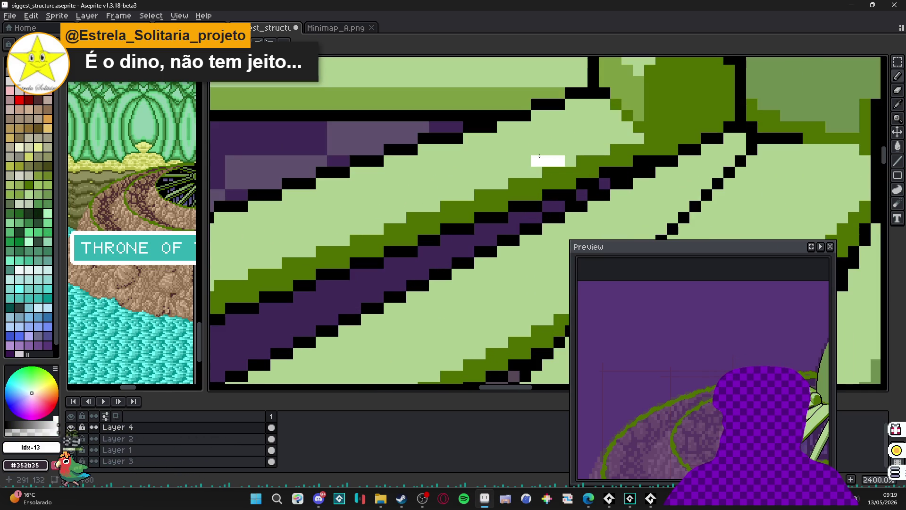
pyautogui.click(570, 160)
pyautogui.scroll(-3, 558, 180)
pyautogui.scroll(-3, 559, 181)
pyautogui.scroll(4, 485, 188)
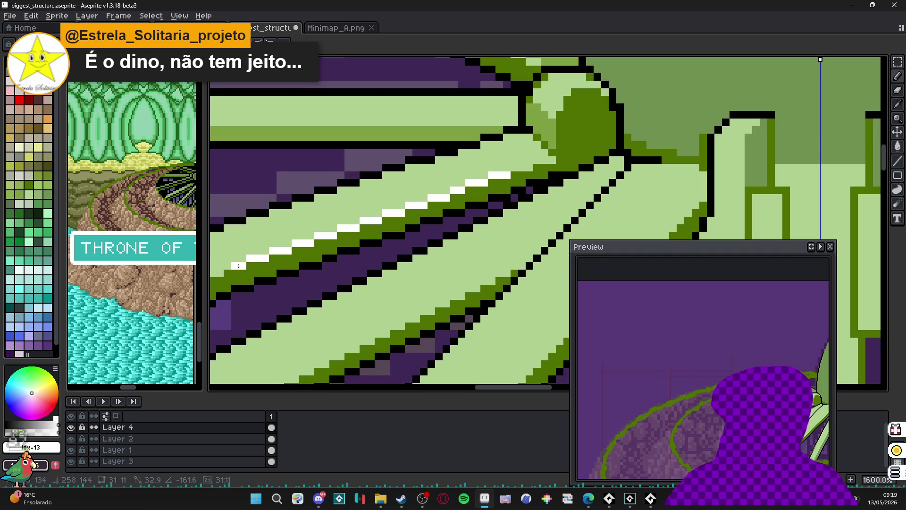
pyautogui.scroll(-3, 229, 267)
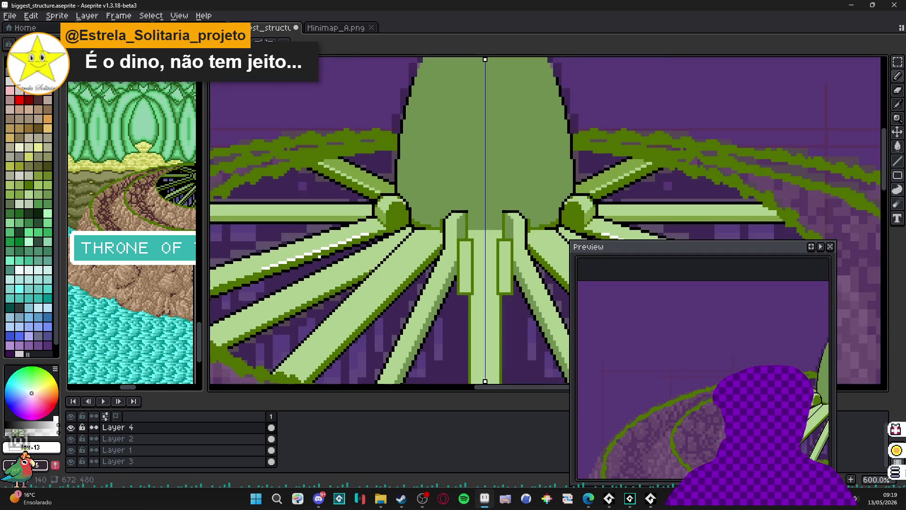
pyautogui.scroll(-3, 297, 267)
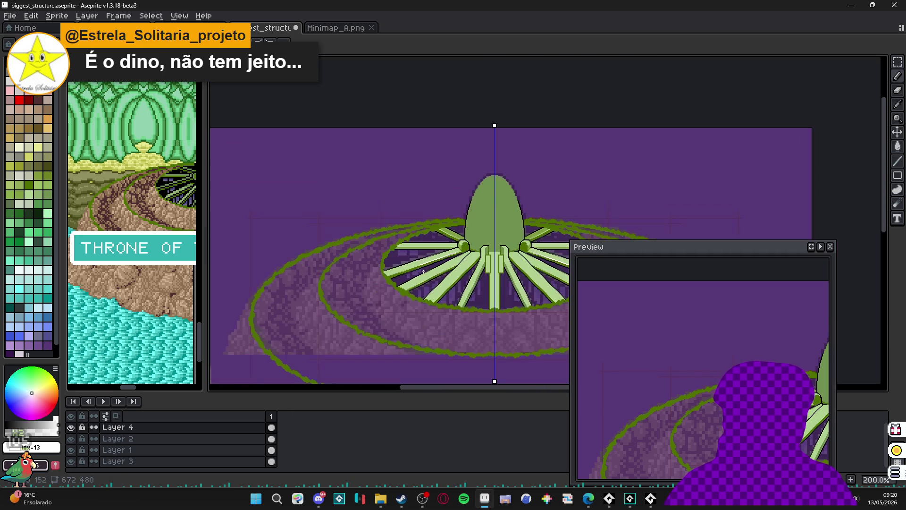
pyautogui.scroll(5, 424, 259)
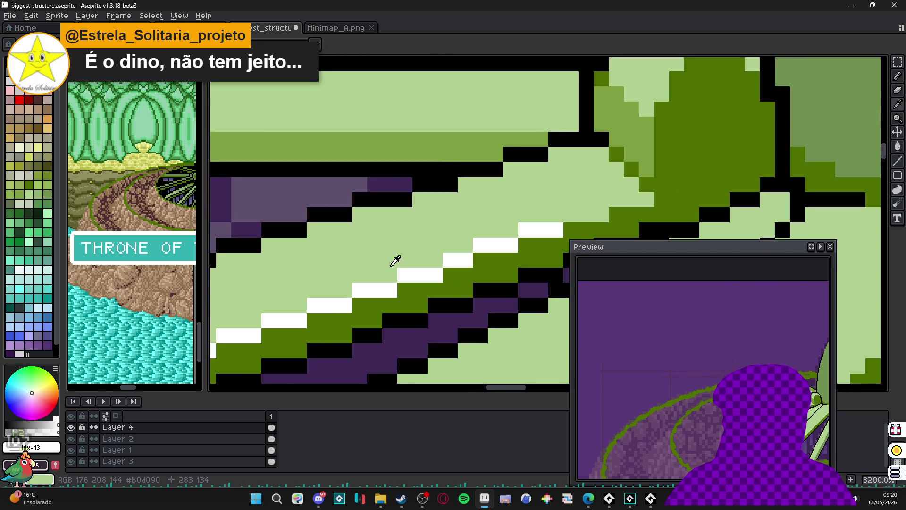
# Step: Repaint the white highlight pixels along the diagonal edge in mint, using a line and bucket fill
pyautogui.click(19, 204)
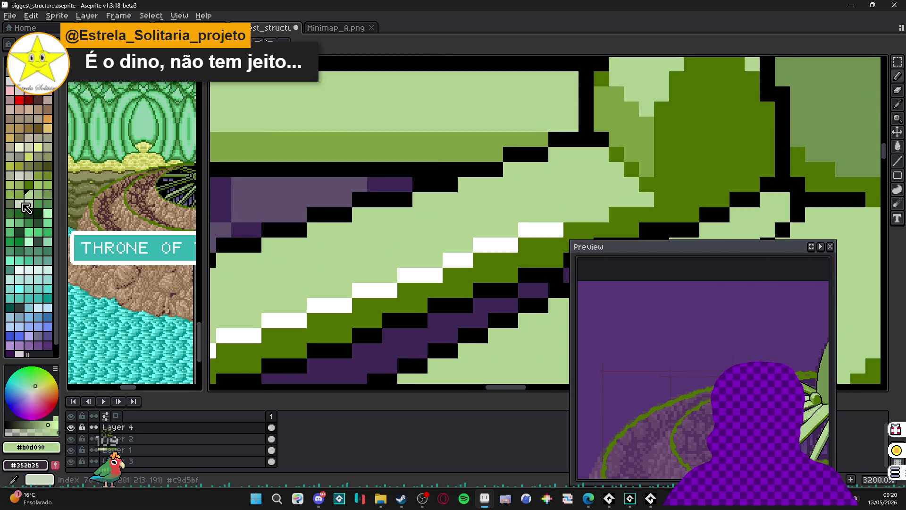
pyautogui.moveTo(411, 275); pyautogui.dragTo(447, 262)
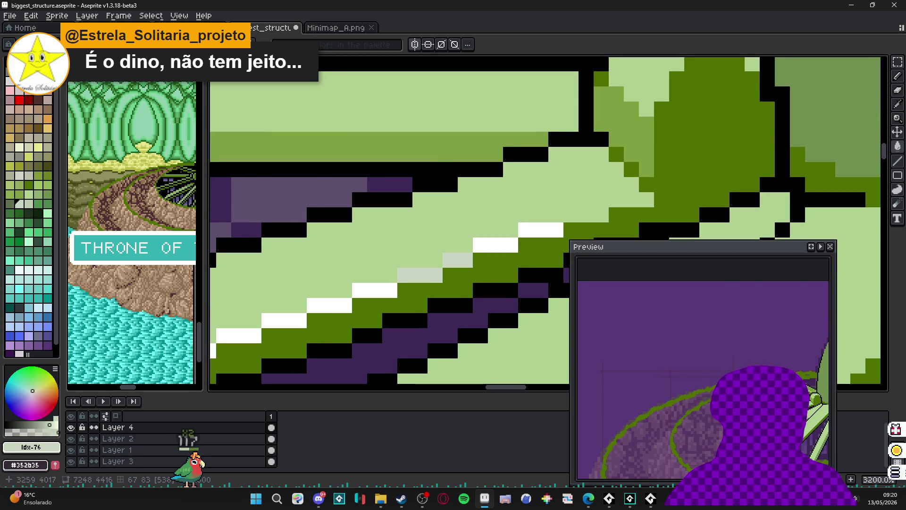
pyautogui.click(29, 241)
pyautogui.press('g')
pyautogui.click(417, 276)
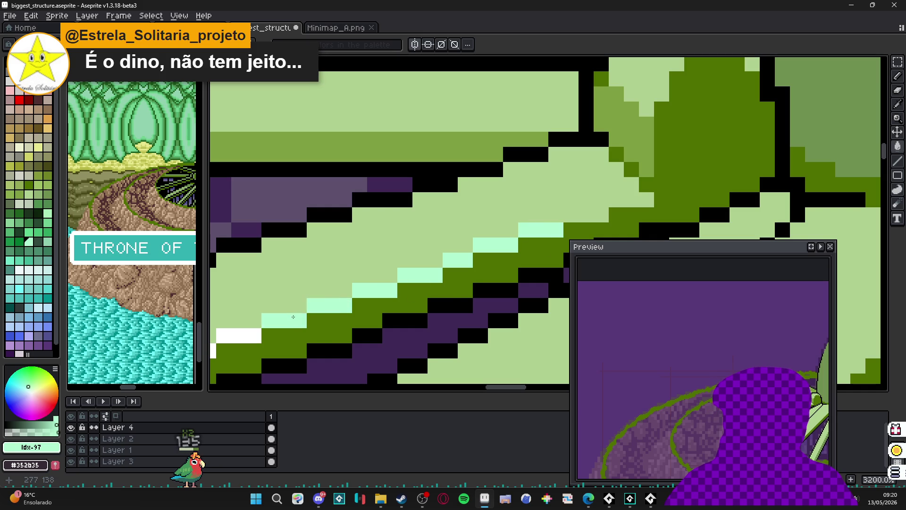
pyautogui.scroll(-3, 330, 322)
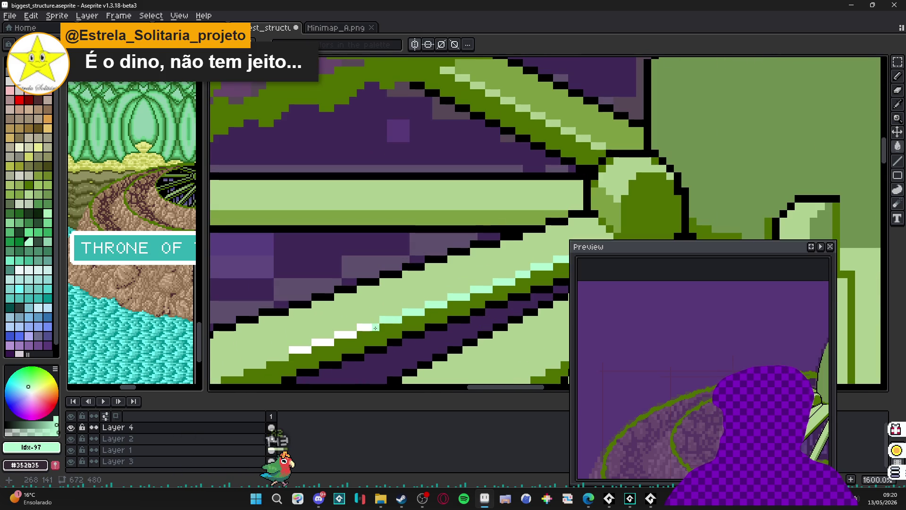
pyautogui.moveTo(286, 355)
pyautogui.mouseDown()
pyautogui.moveTo(303, 348)
pyautogui.moveTo(290, 351)
pyautogui.mouseUp()
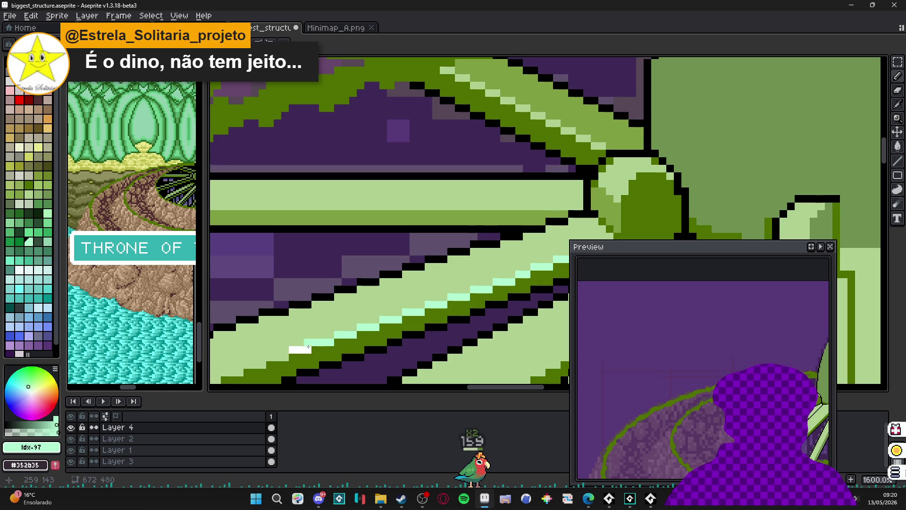
pyautogui.scroll(-6, 294, 350)
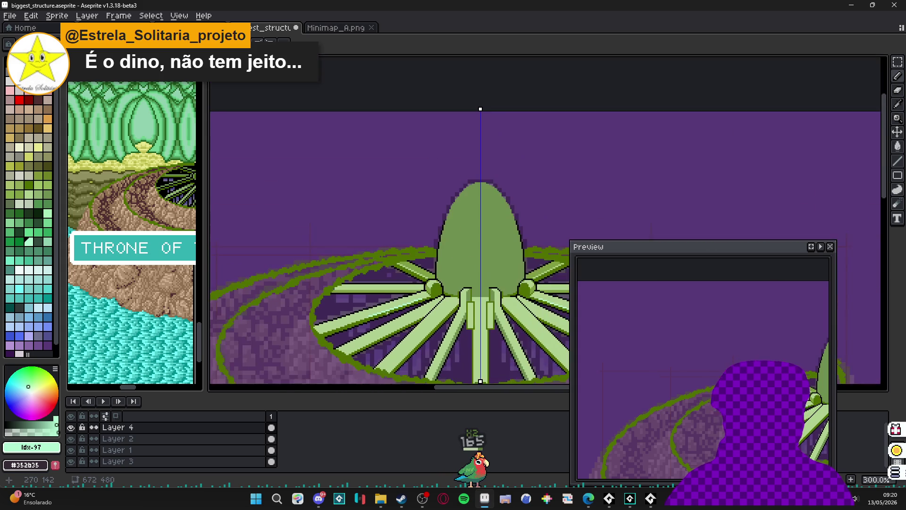
# Step: Recentre the canvas on the dome, pan the reference picture, and drag its splitter rightward
pyautogui.moveTo(314, 334); pyautogui.dragTo(384, 294)
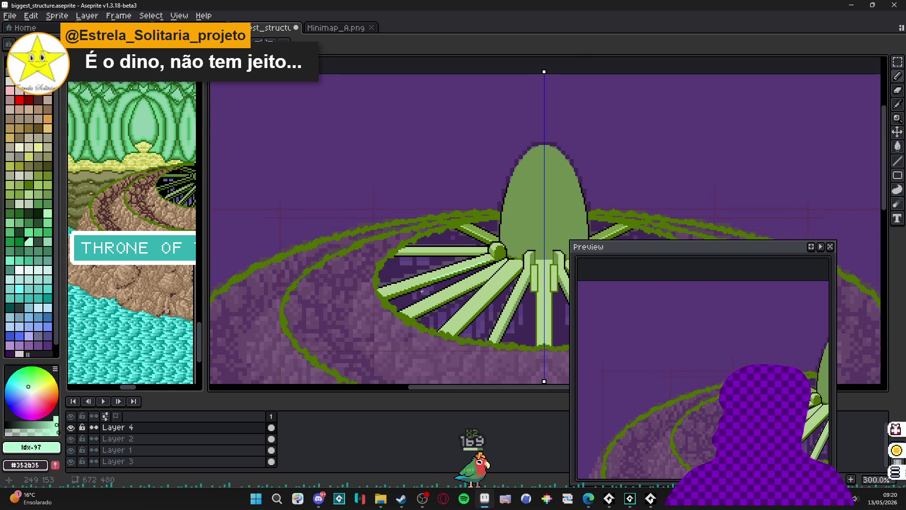
pyautogui.scroll(1, 433, 282)
pyautogui.scroll(-1, 327, 244)
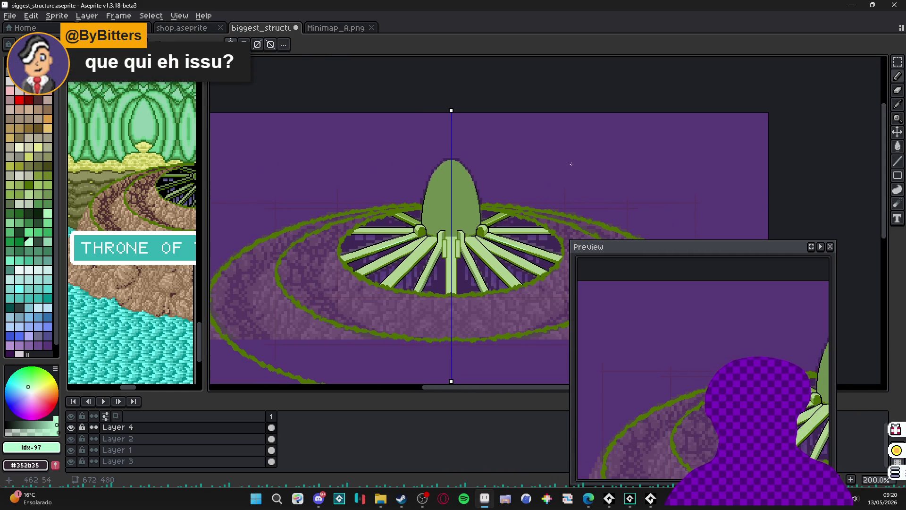
pyautogui.click(163, 213)
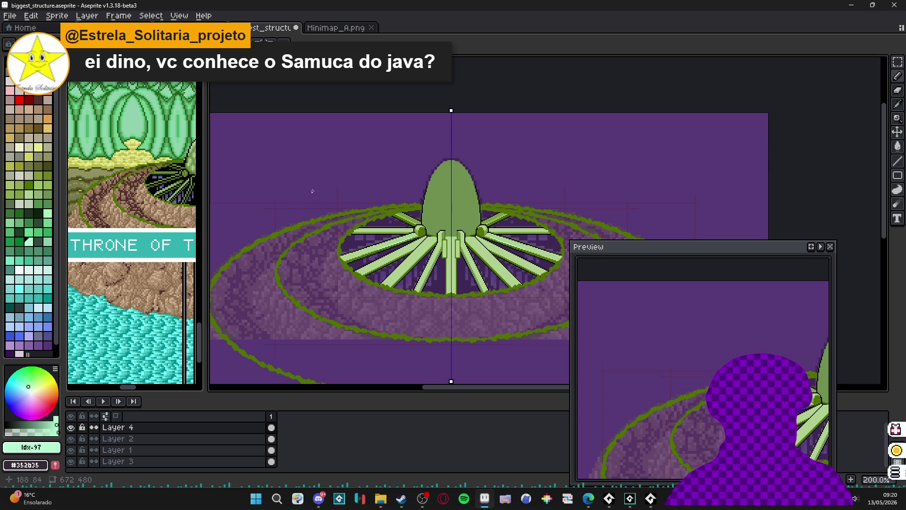
pyautogui.moveTo(376, 222); pyautogui.dragTo(375, 202)
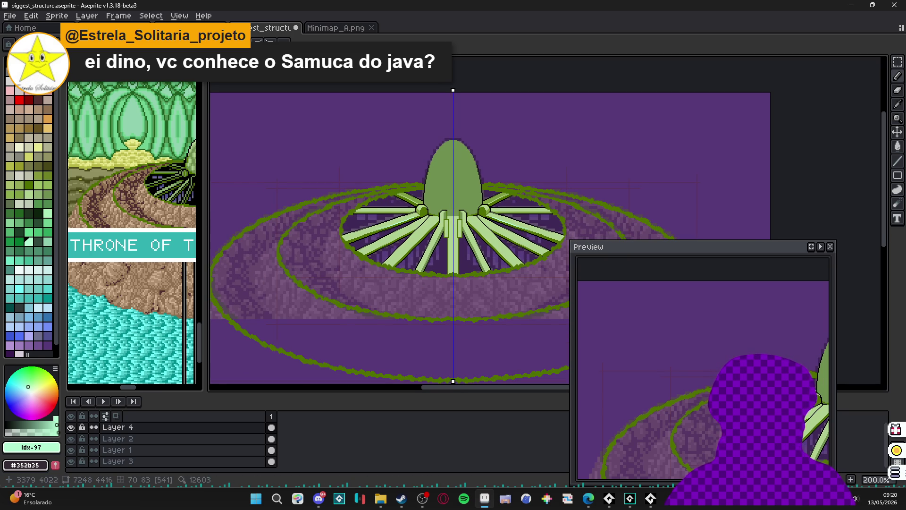
pyautogui.moveTo(142, 212); pyautogui.dragTo(103, 194)
pyautogui.moveTo(322, 226); pyautogui.dragTo(344, 233)
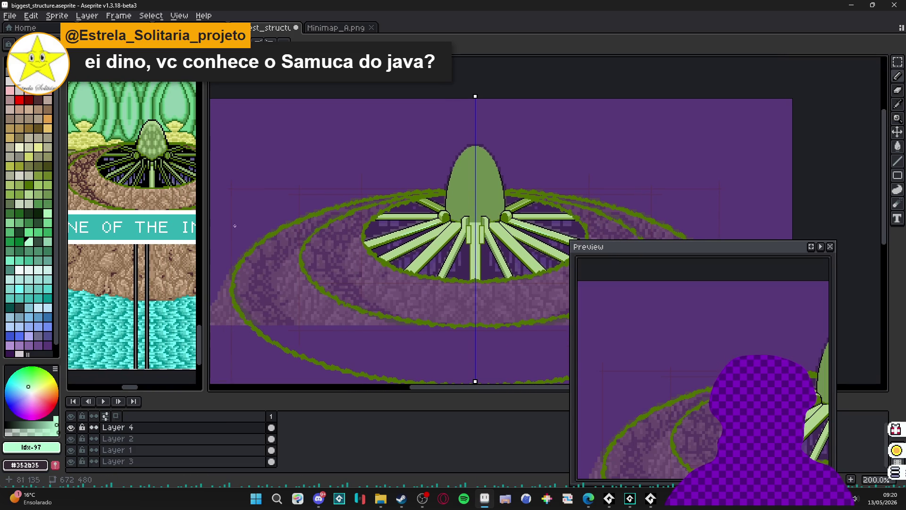
pyautogui.moveTo(203, 239)
pyautogui.mouseDown()
pyautogui.moveTo(299, 231)
pyautogui.moveTo(288, 231)
pyautogui.mouseUp()
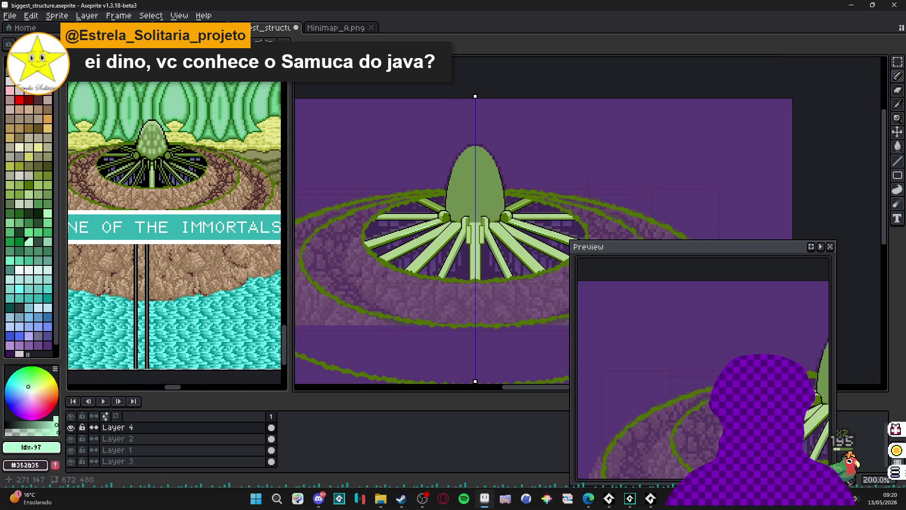
pyautogui.scroll(6, 412, 173)
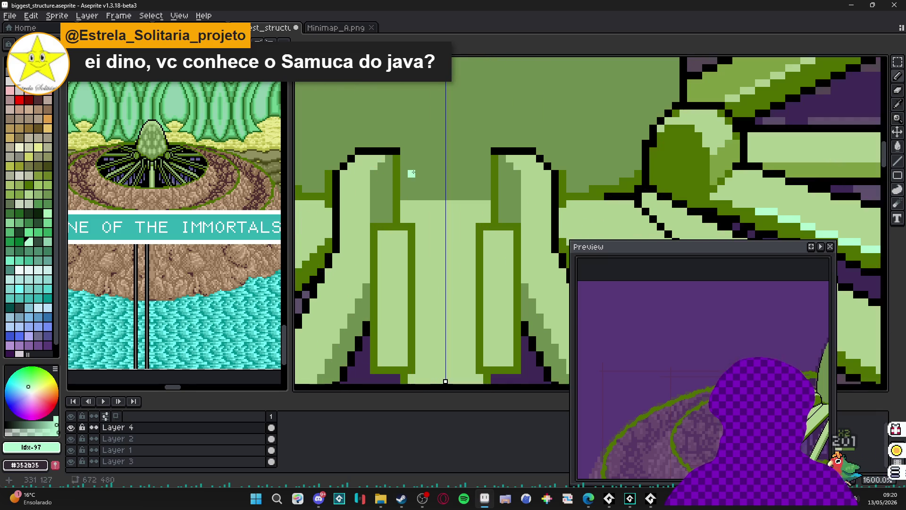
# Step: Draw mirrored black outlines across the tops of both central pillar panels
pyautogui.keyDown('alt'); pyautogui.click(399, 151); pyautogui.keyUp('alt')
pyautogui.moveTo(377, 227)
pyautogui.mouseDown()
pyautogui.moveTo(412, 225)
pyautogui.moveTo(375, 321)
pyautogui.moveTo(375, 366)
pyautogui.moveTo(403, 373)
pyautogui.mouseUp()
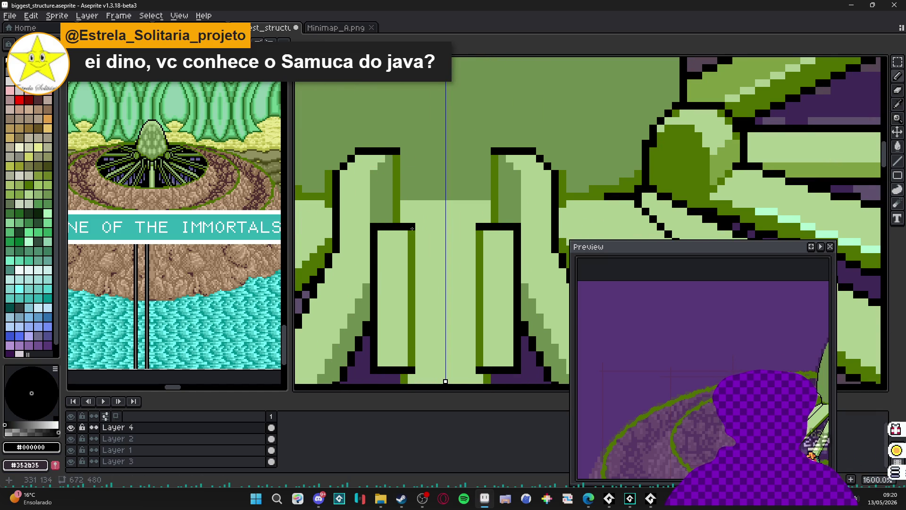
pyautogui.scroll(-5, 411, 352)
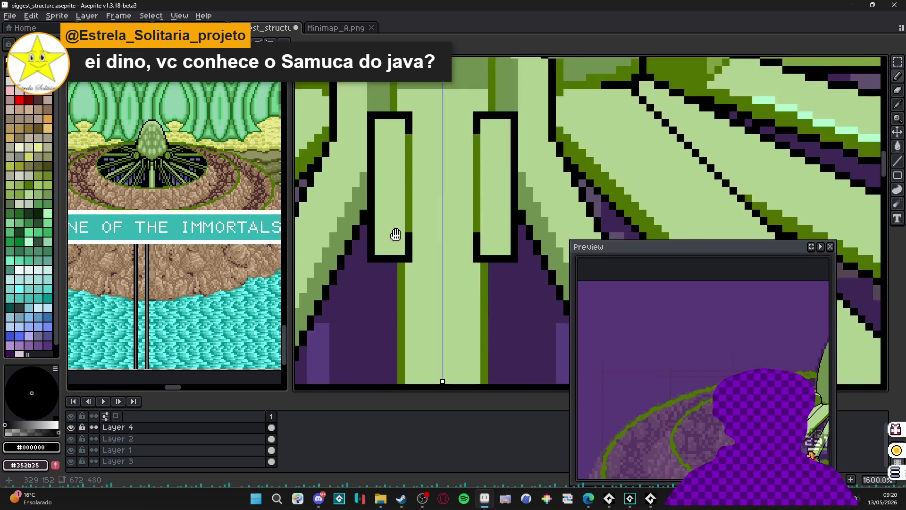
pyautogui.scroll(-3, 408, 208)
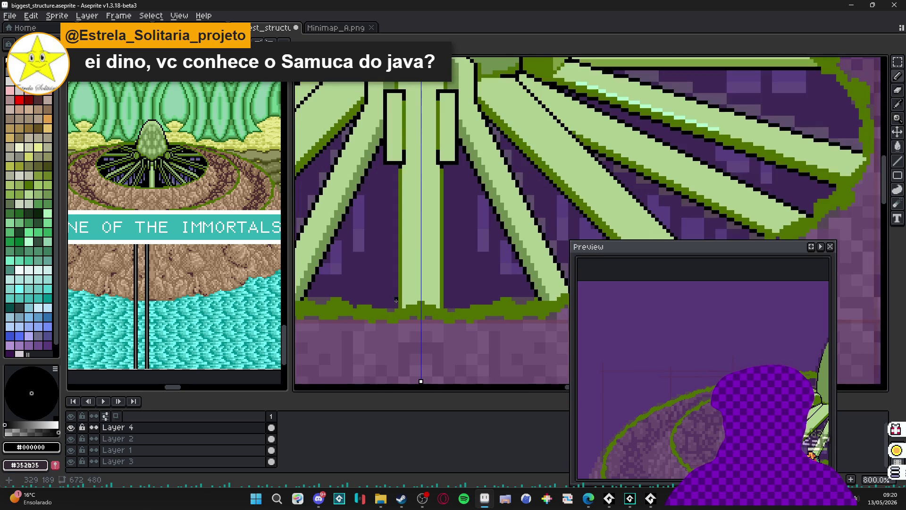
# Step: Extend black lines from the pillar bottoms down to the ground, then view the whole structure
pyautogui.moveTo(401, 167); pyautogui.dragTo(401, 307)
pyautogui.scroll(-3, 356, 285)
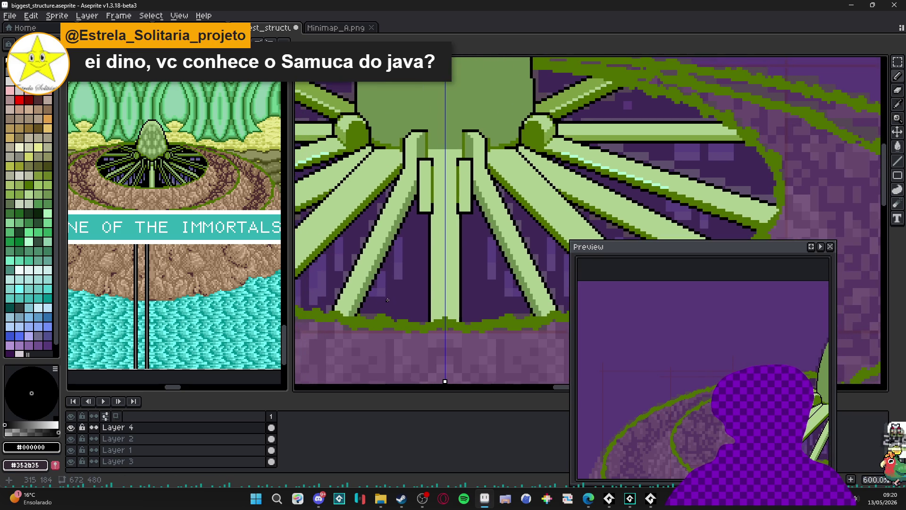
pyautogui.scroll(-3, 381, 230)
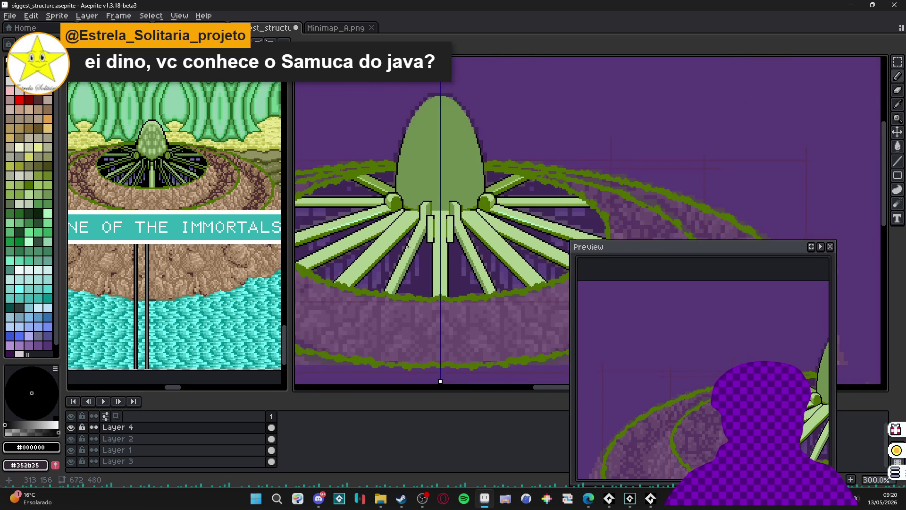
pyautogui.moveTo(361, 218); pyautogui.dragTo(383, 226)
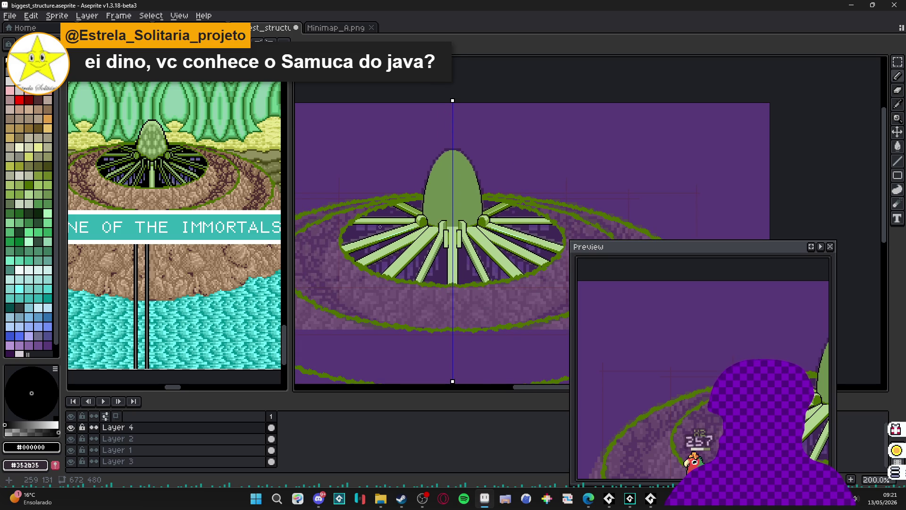
pyautogui.scroll(3, 379, 227)
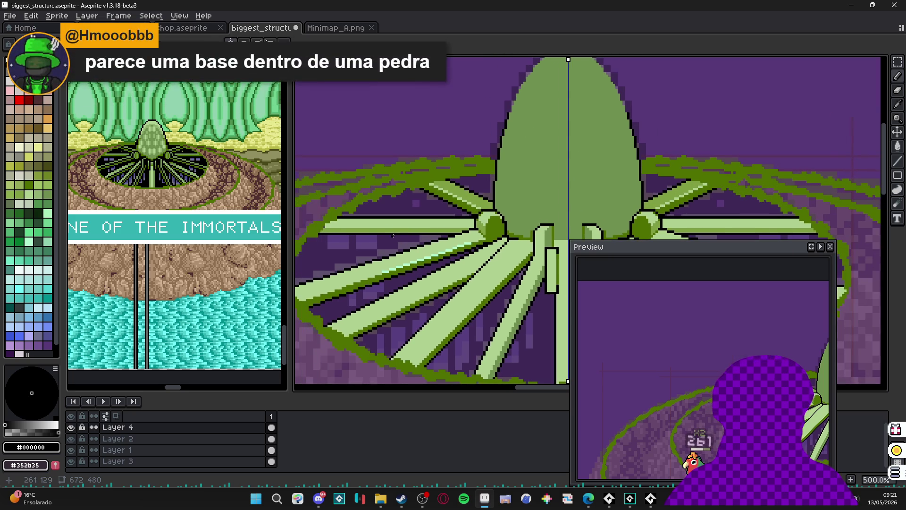
pyautogui.scroll(-3, 393, 235)
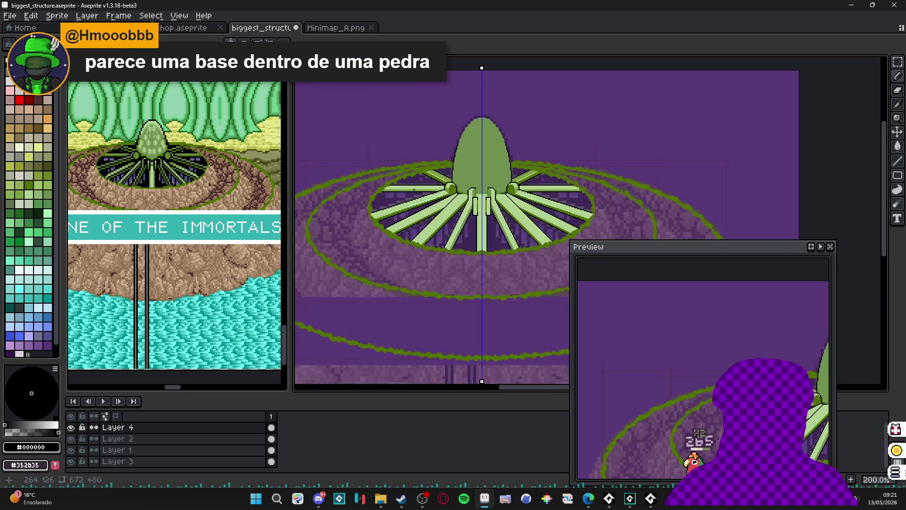
pyautogui.scroll(-1, 417, 189)
pyautogui.scroll(2, 316, 183)
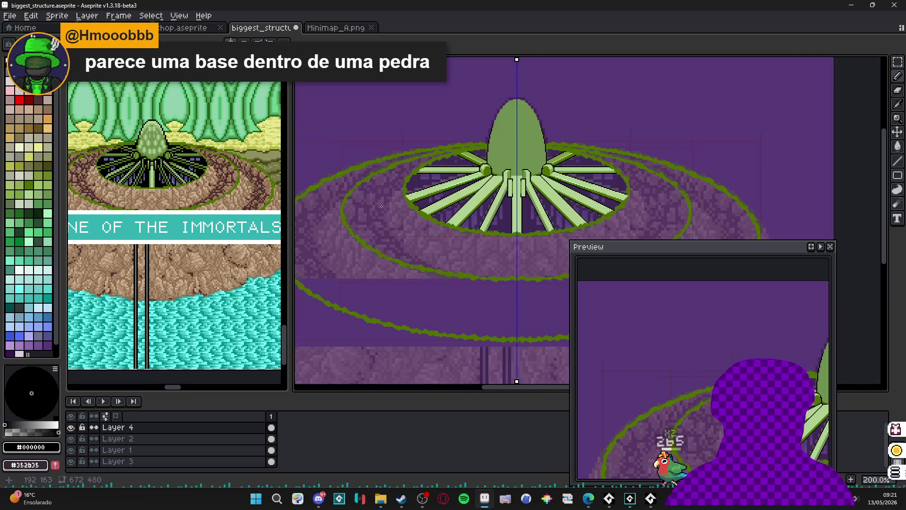
pyautogui.scroll(-1, 395, 199)
pyautogui.scroll(-1, 410, 193)
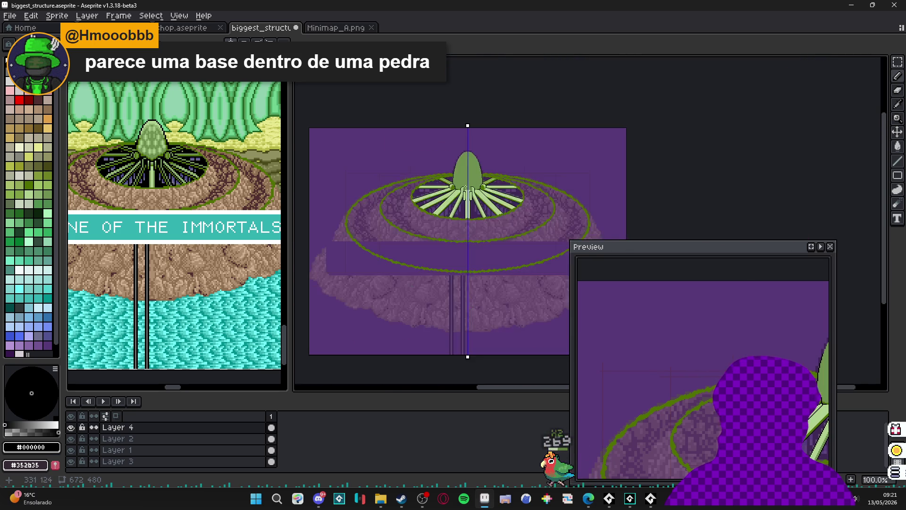
pyautogui.scroll(3, 420, 187)
pyautogui.scroll(-1, 427, 181)
pyautogui.scroll(-1, 424, 178)
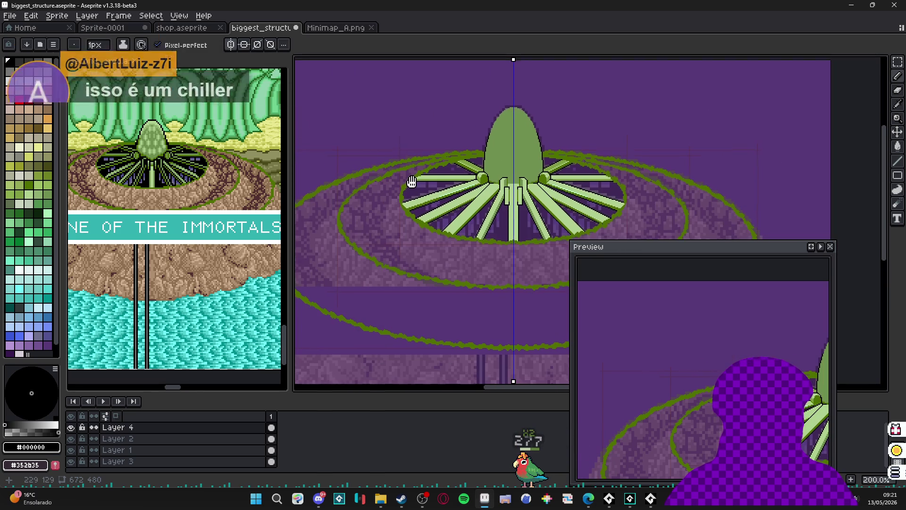
pyautogui.scroll(1, 420, 176)
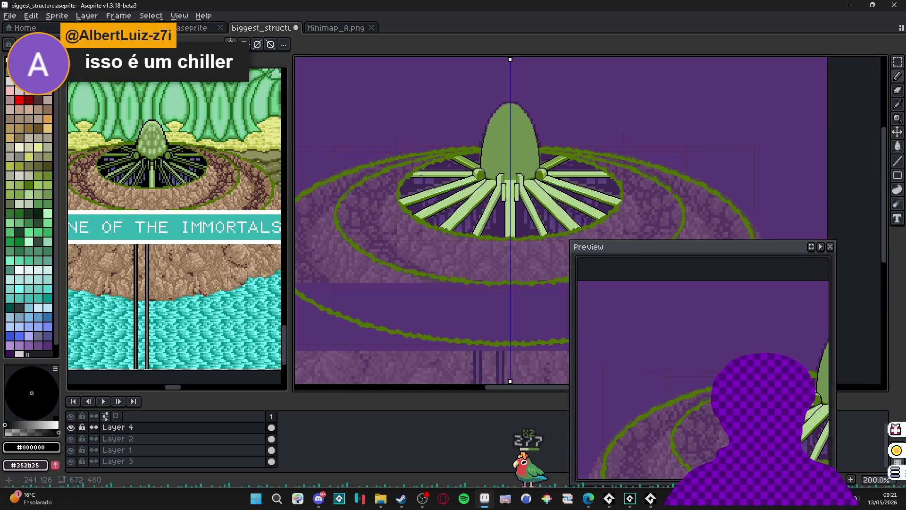
pyautogui.scroll(-1, 427, 182)
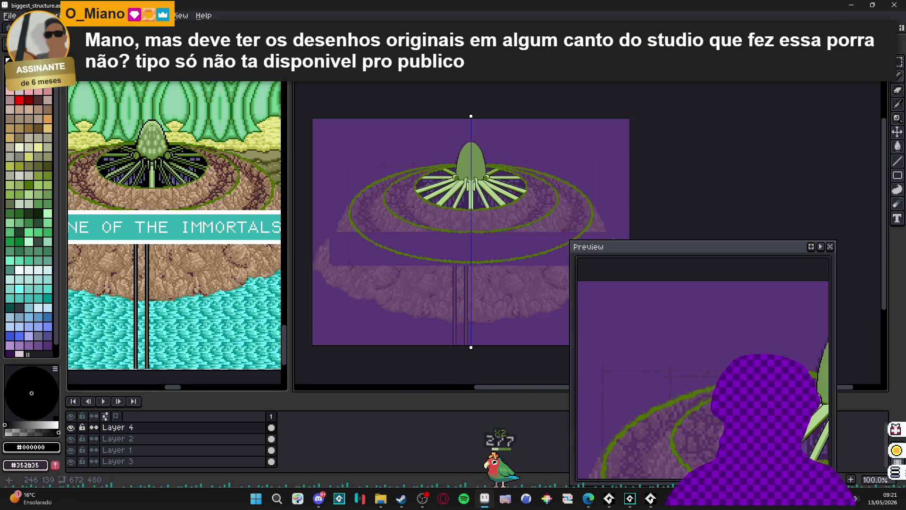
pyautogui.scroll(-2, 402, 192)
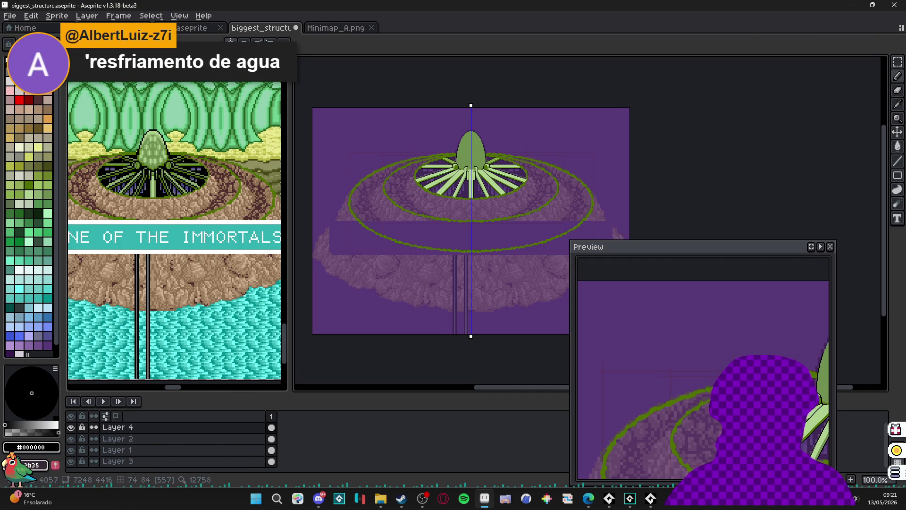
pyautogui.hotkey('ctrl', 'Tab')
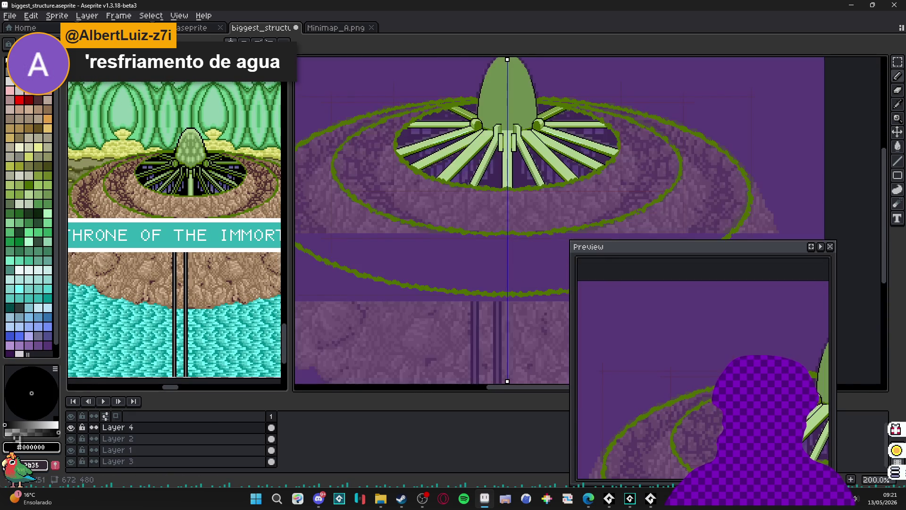
# Step: Eyedrop dark green #507000 and draw a mirrored outline across the dome's base, filling its lower sides
pyautogui.scroll(6, 446, 177)
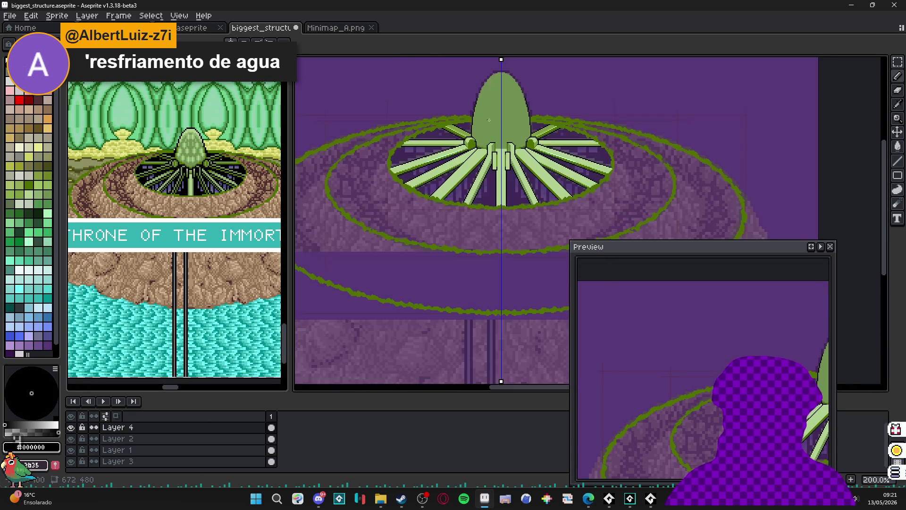
pyautogui.keyDown('alt'); pyautogui.click(447, 177); pyautogui.keyUp('alt')
pyautogui.scroll(-3, 447, 177)
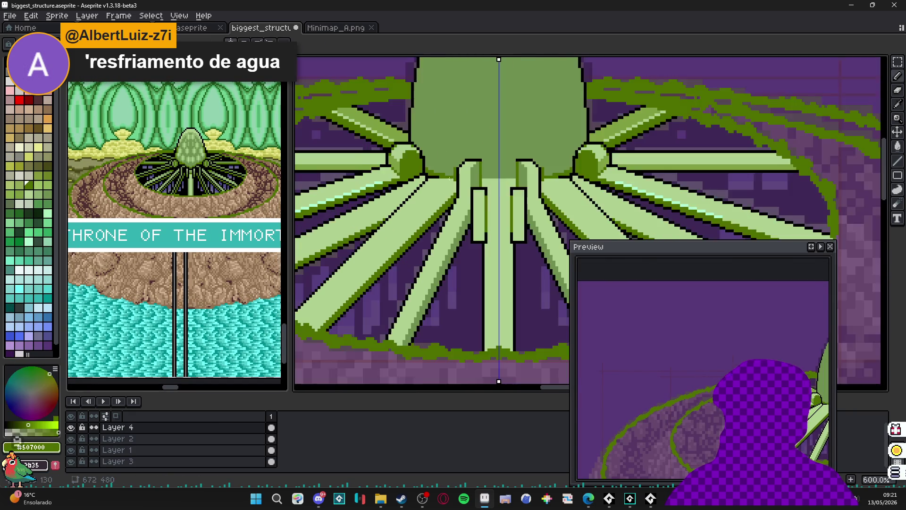
pyautogui.scroll(3, 467, 221)
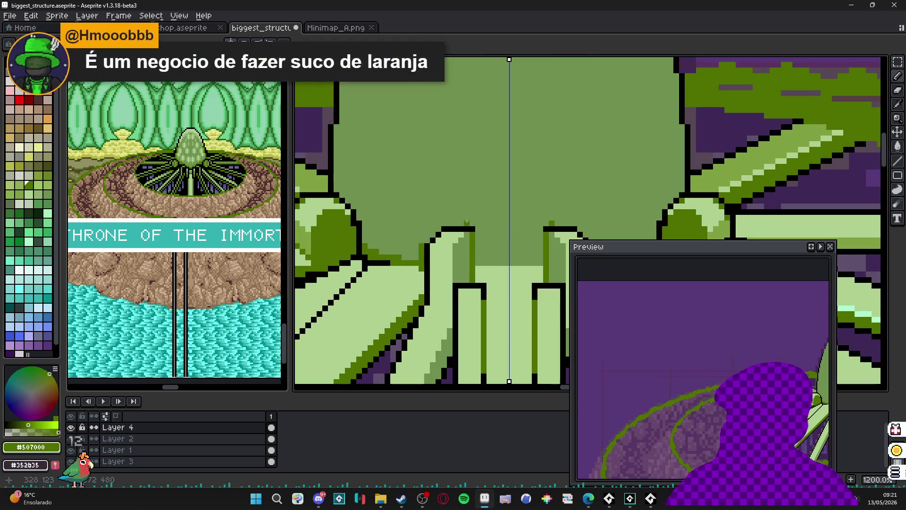
pyautogui.moveTo(467, 222)
pyautogui.mouseDown()
pyautogui.moveTo(509, 222)
pyautogui.moveTo(424, 192)
pyautogui.mouseUp()
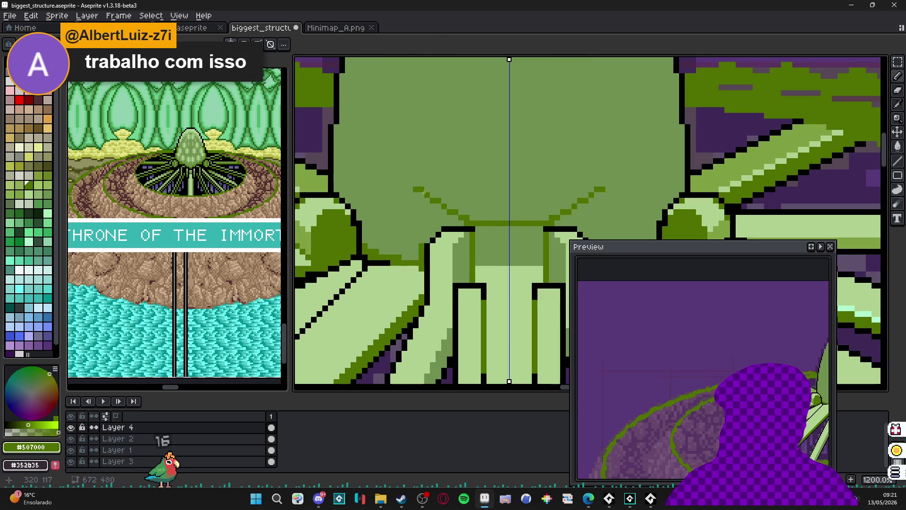
pyautogui.moveTo(463, 218); pyautogui.dragTo(383, 180)
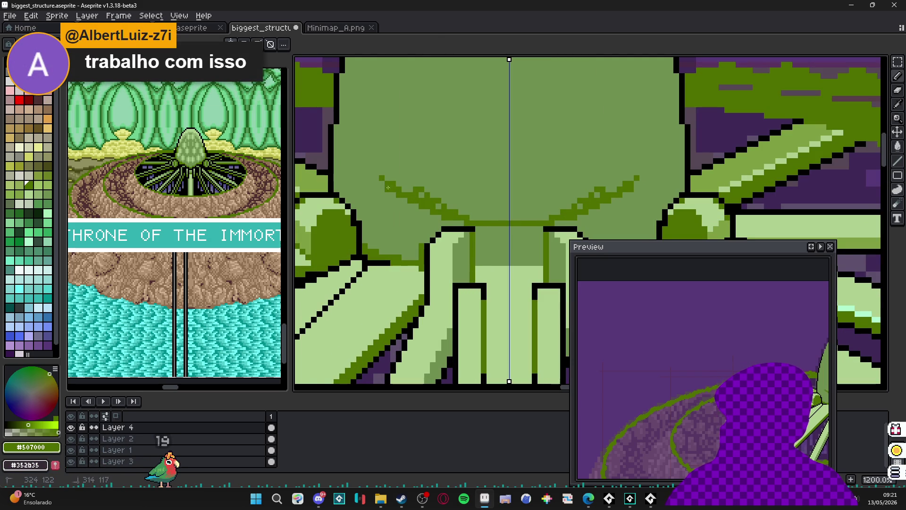
pyautogui.click(347, 146)
# Step: With the Pencil, draw a darker green vertical line down the dome's base and fill the block beneath
pyautogui.press('b')
pyautogui.scroll(1, 488, 240)
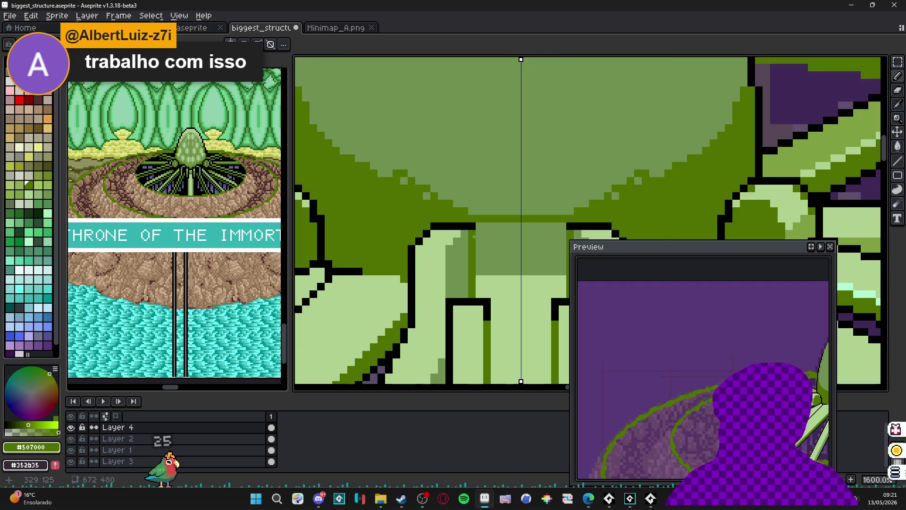
pyautogui.keyDown('alt'); pyautogui.click(381, 241); pyautogui.keyUp('alt')
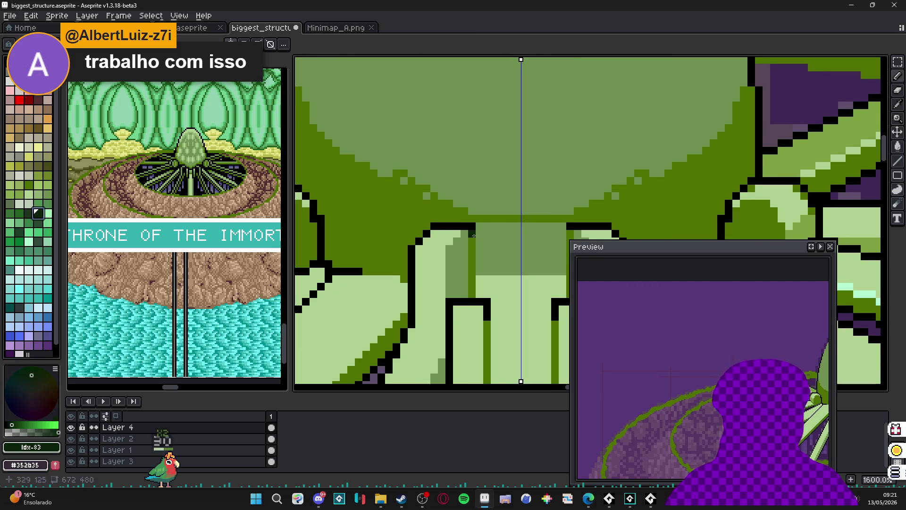
pyautogui.click(28, 216)
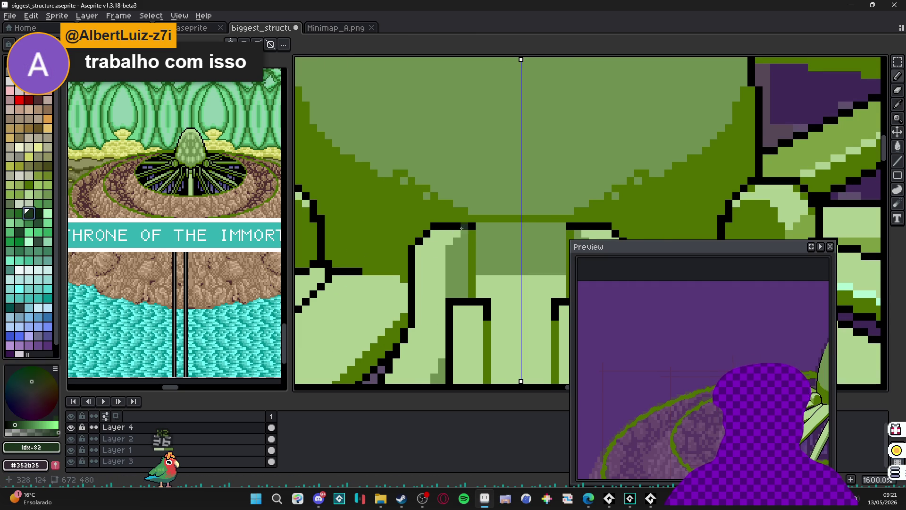
pyautogui.moveTo(461, 228)
pyautogui.mouseDown()
pyautogui.moveTo(471, 234)
pyautogui.moveTo(473, 294)
pyautogui.mouseUp()
pyautogui.keyDown('alt'); pyautogui.click(425, 219); pyautogui.keyUp('alt')
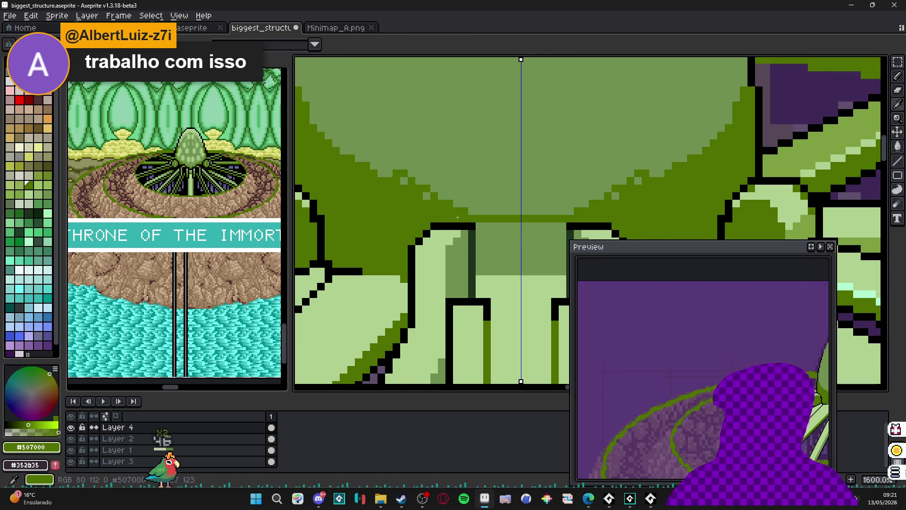
pyautogui.click(519, 250)
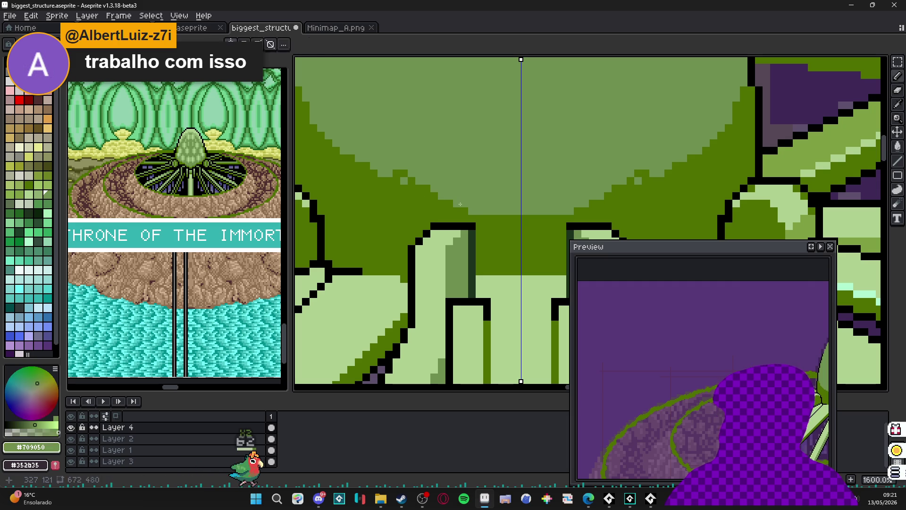
# Step: Touch up a dome pixel with the mid green, then re-pick the dark green
pyautogui.keyDown('alt'); pyautogui.click(419, 195); pyautogui.keyUp('alt')
pyautogui.click(403, 174)
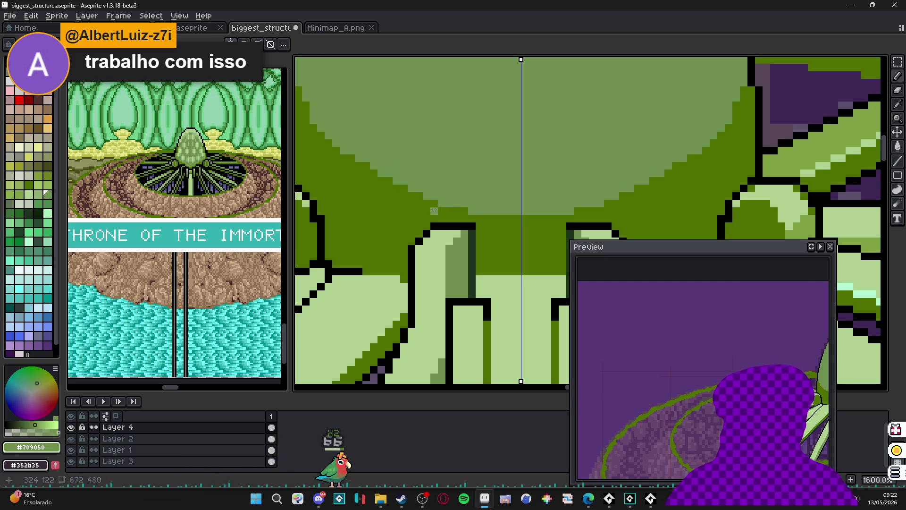
pyautogui.keyDown('alt'); pyautogui.click(436, 207); pyautogui.keyUp('alt')
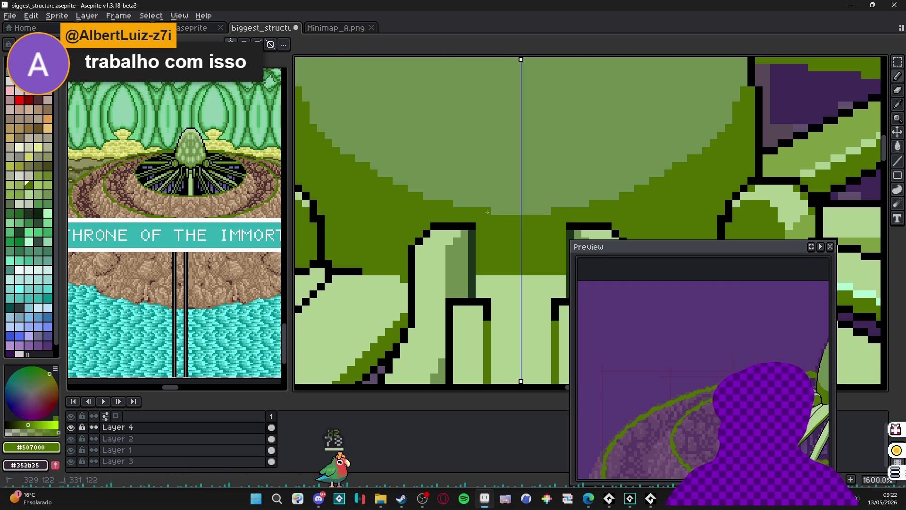
pyautogui.scroll(-4, 487, 212)
pyautogui.scroll(5, 430, 183)
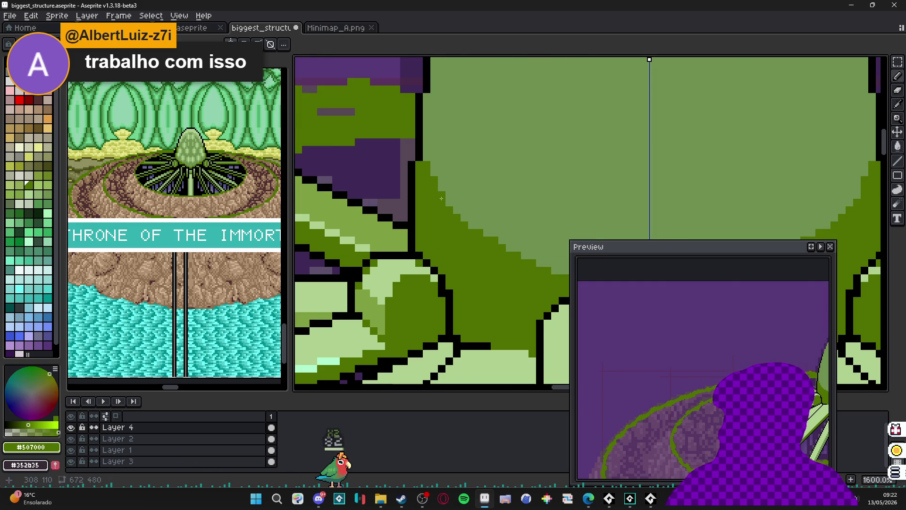
pyautogui.scroll(3, 435, 190)
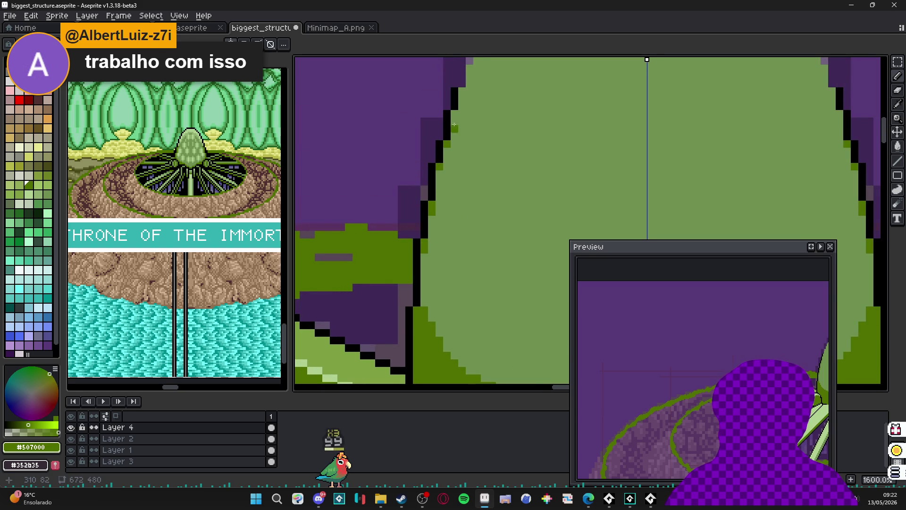
pyautogui.scroll(-6, 456, 119)
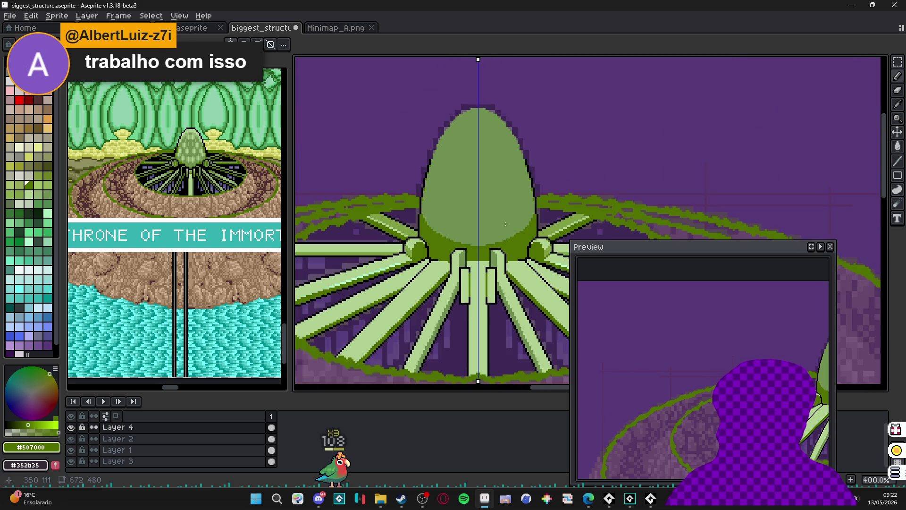
pyautogui.moveTo(382, 249); pyautogui.dragTo(408, 206)
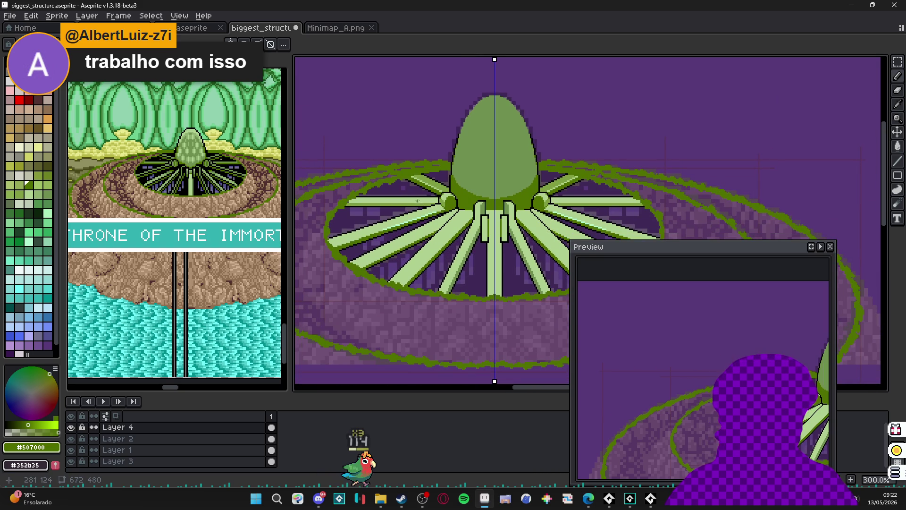
pyautogui.scroll(-2, 469, 186)
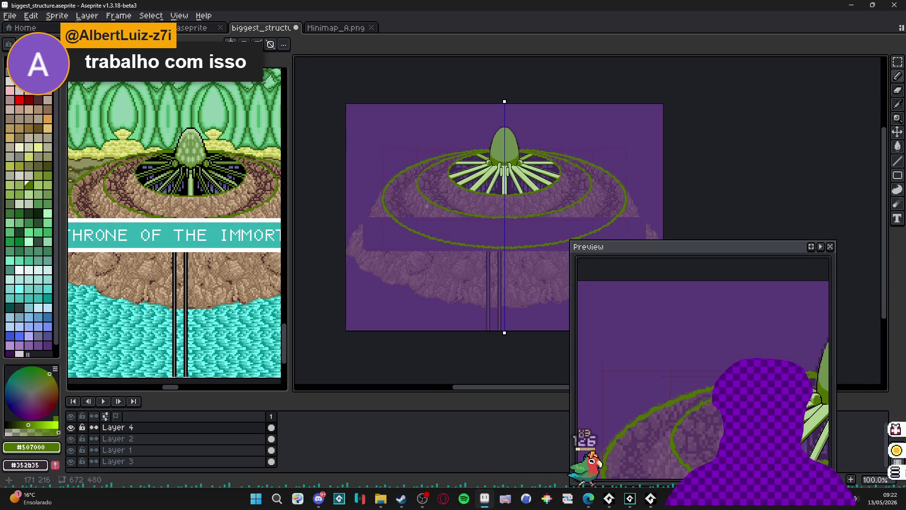
pyautogui.scroll(2, 440, 172)
pyautogui.scroll(-1, 455, 166)
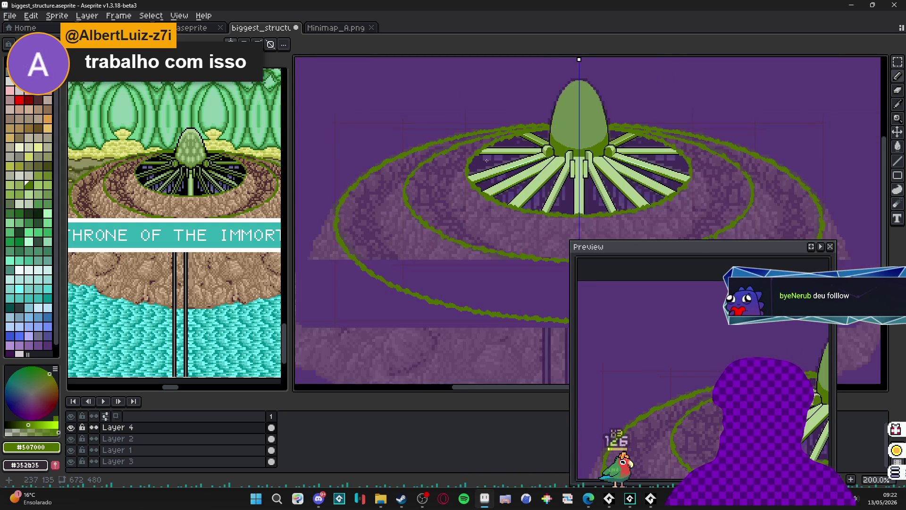
pyautogui.scroll(5, 572, 149)
# Step: With black, draw a stepped outline along the green ring's top edge, extending leftward from the dome
pyautogui.keyDown('alt'); pyautogui.click(551, 145); pyautogui.keyUp('alt')
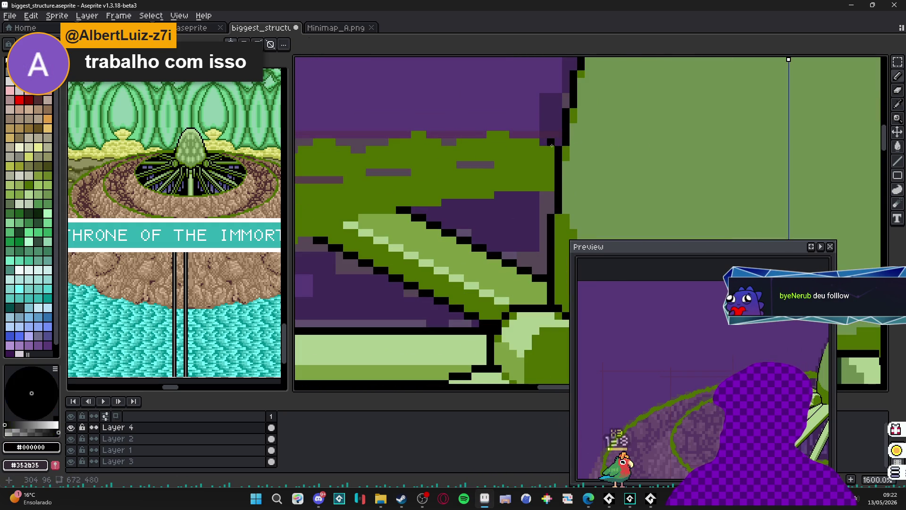
pyautogui.scroll(-1, 544, 145)
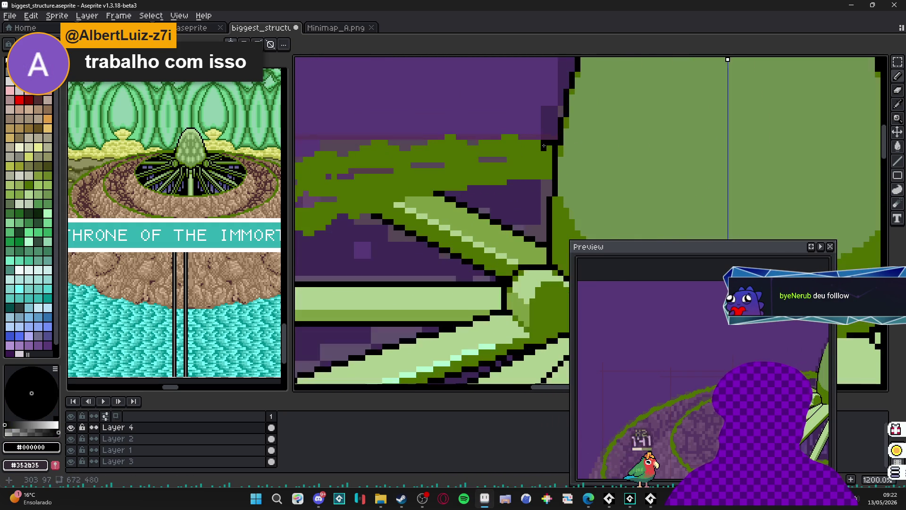
pyautogui.scroll(1, 543, 141)
pyautogui.moveTo(541, 139); pyautogui.dragTo(543, 135)
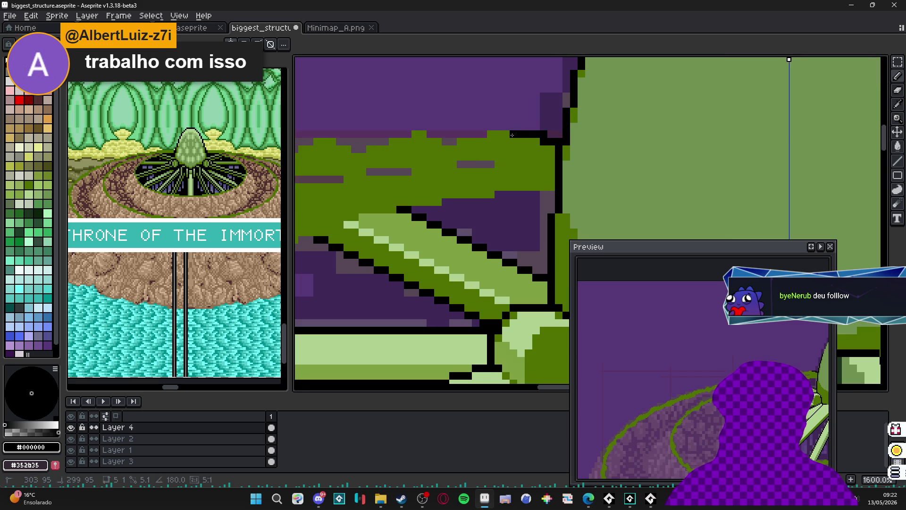
pyautogui.click(490, 125)
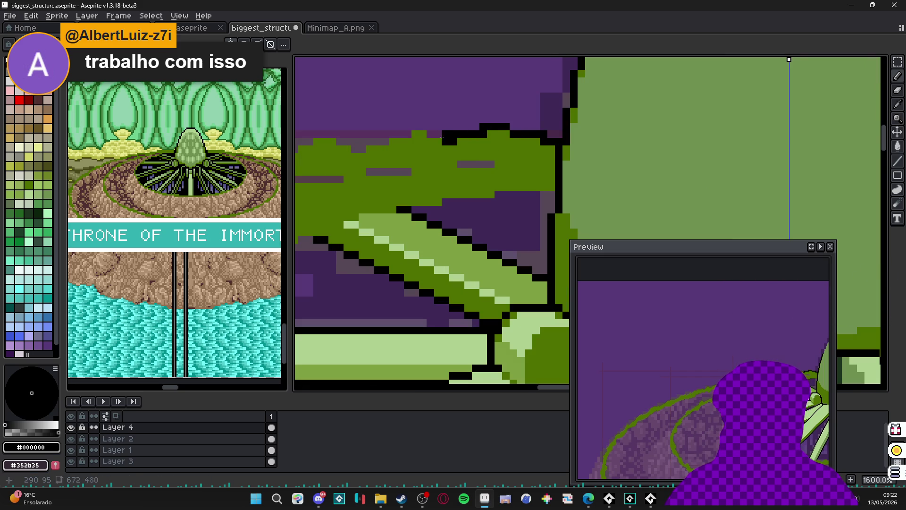
pyautogui.moveTo(427, 132); pyautogui.dragTo(407, 126)
pyautogui.scroll(2, 410, 126)
pyautogui.scroll(-8, 410, 126)
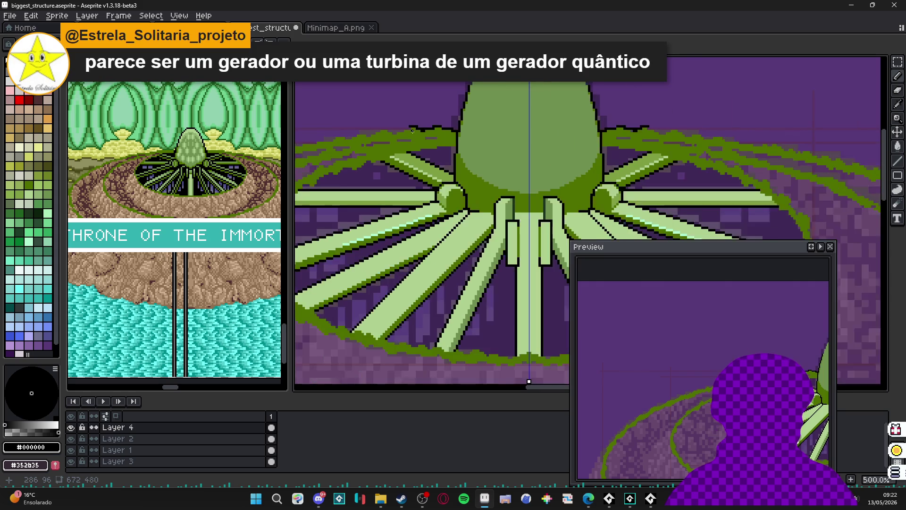
# Step: Eyedrop dark brown #503030 from the dirt in the second_area reference, then zoom the reference out
pyautogui.moveTo(433, 123); pyautogui.dragTo(522, 117)
pyautogui.scroll(-1, 521, 117)
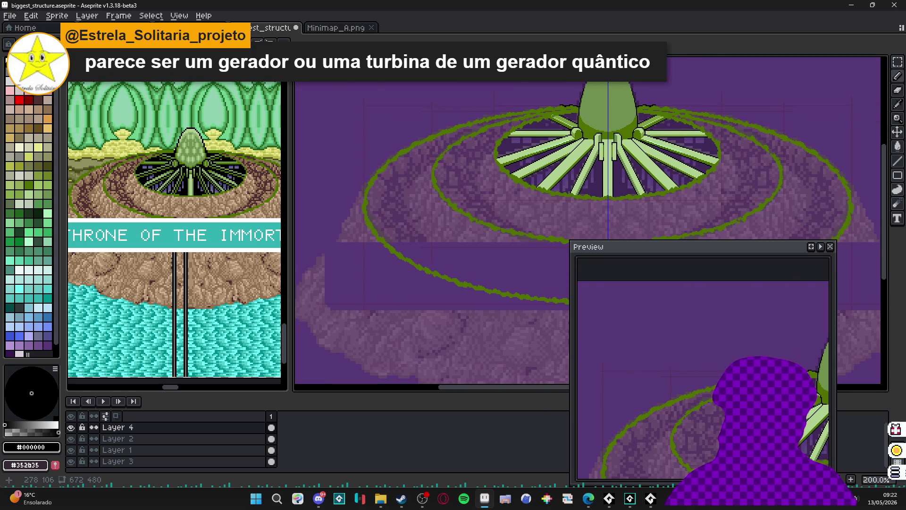
pyautogui.scroll(-2, 553, 114)
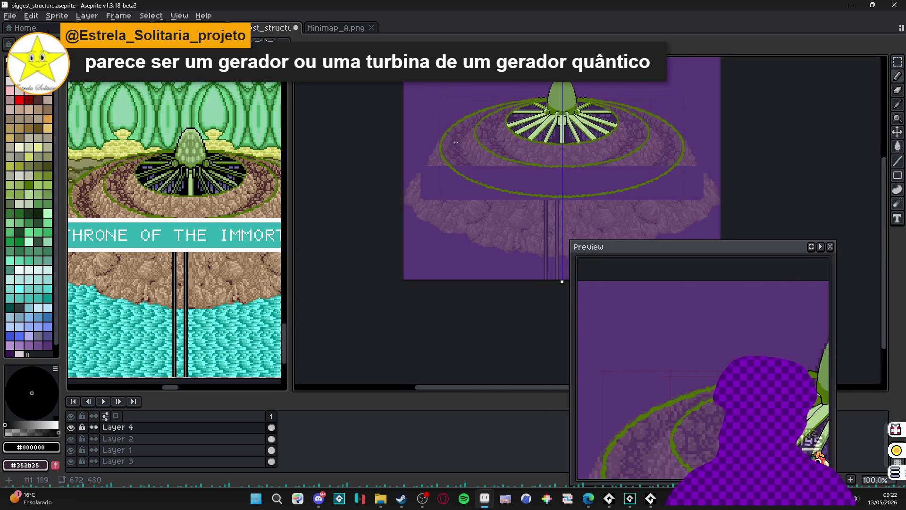
pyautogui.scroll(2, 488, 149)
pyautogui.scroll(3, 479, 144)
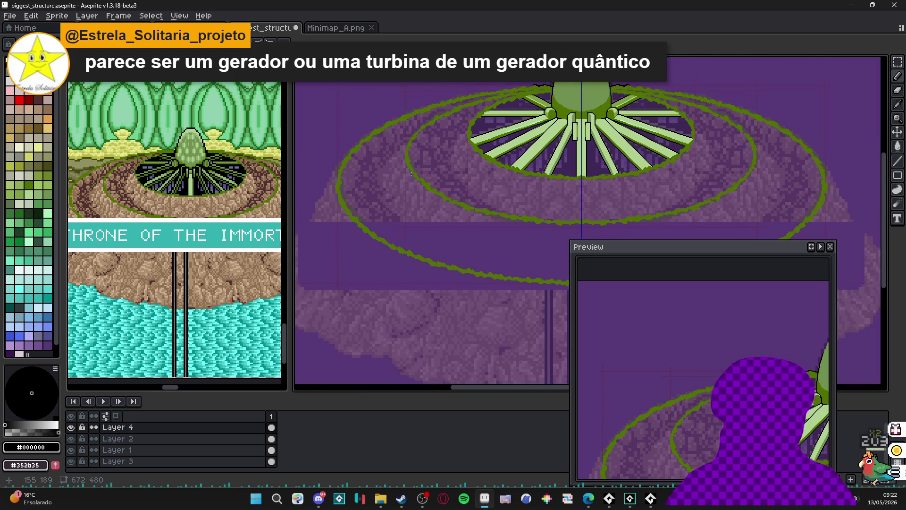
pyautogui.scroll(1, 390, 153)
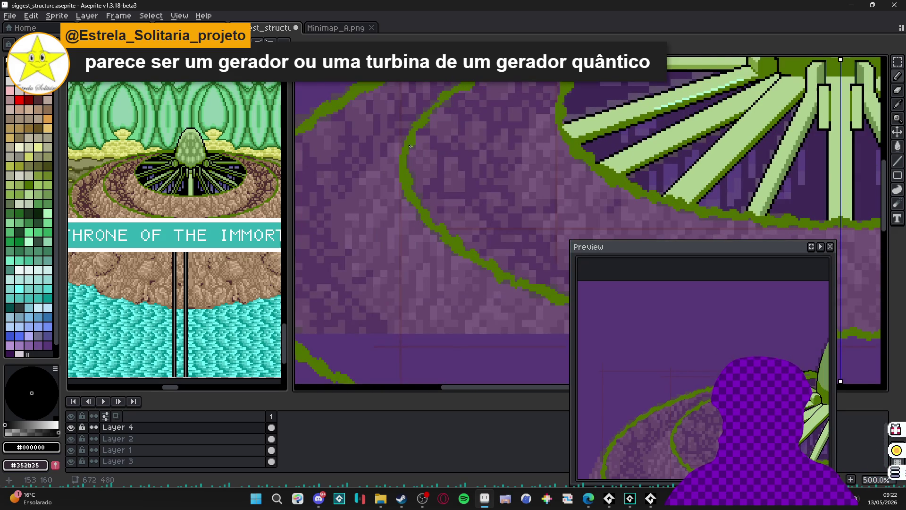
pyautogui.keyDown('alt'); pyautogui.click(411, 141); pyautogui.keyUp('alt')
pyautogui.click(47, 167)
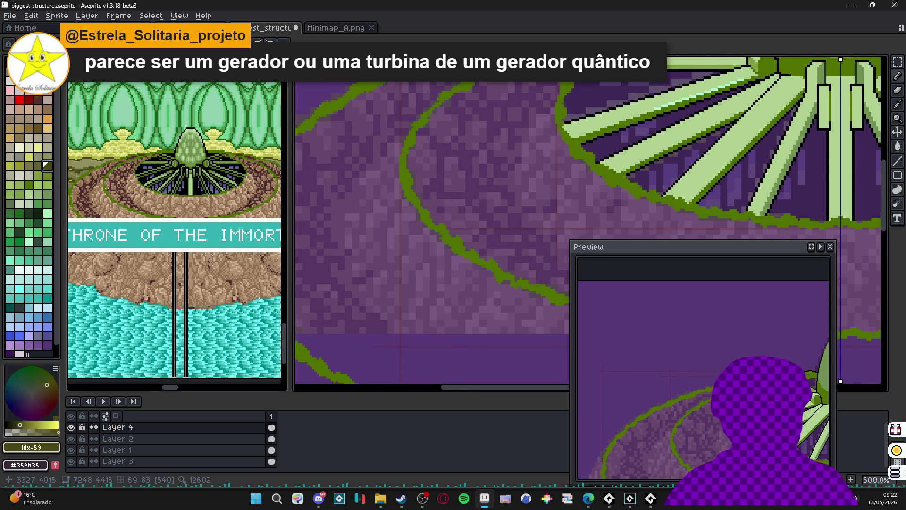
pyautogui.scroll(4, 165, 146)
pyautogui.click(184, 143)
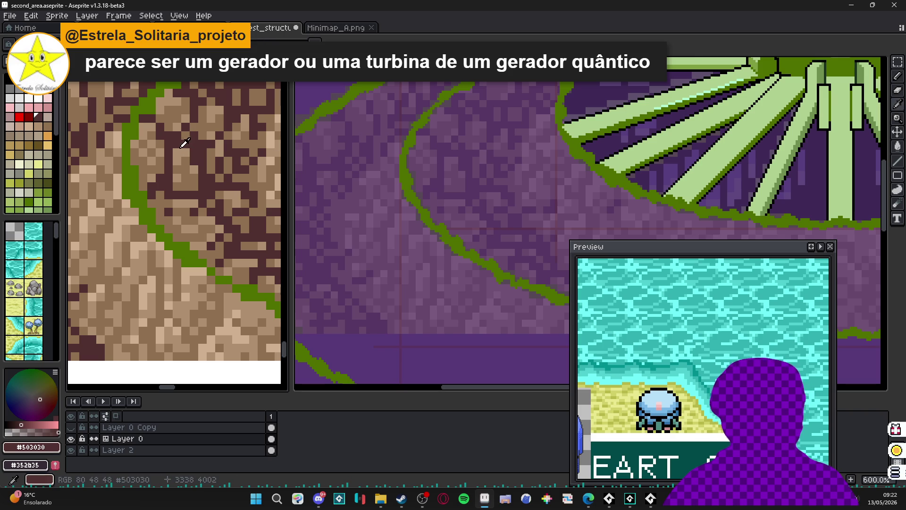
pyautogui.press('-')
pyautogui.press('-')
pyautogui.press('-')
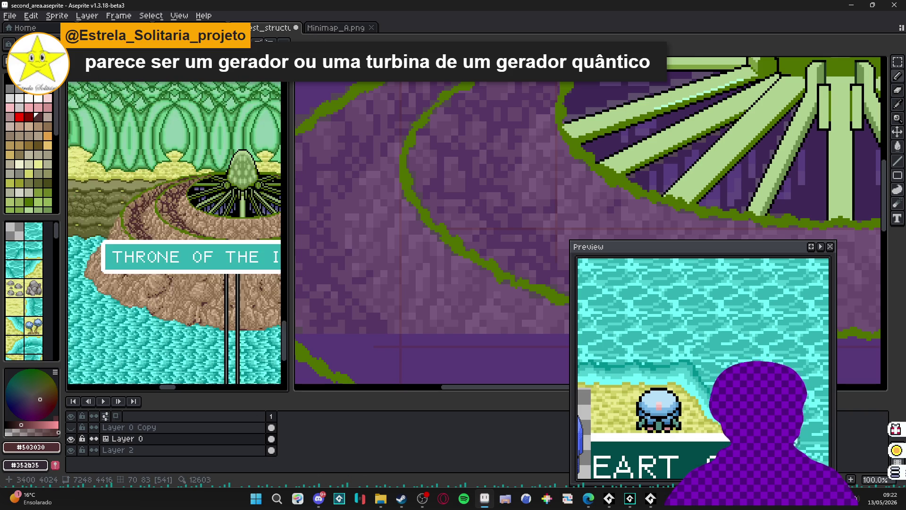
pyautogui.scroll(-4, 388, 210)
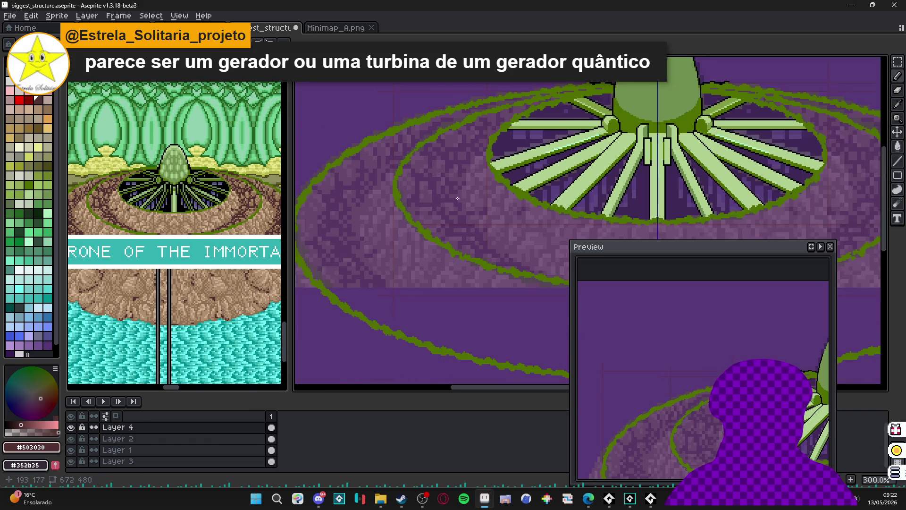
# Step: Save biggest_structure.aseprite and shift the view to show more of the platform
pyautogui.hotkey('ctrl', 's')
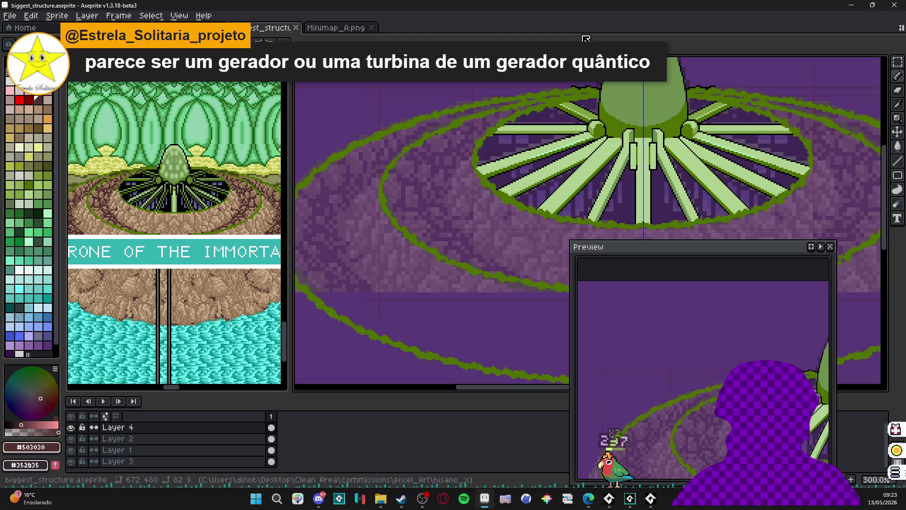
pyautogui.scroll(-1, 446, 183)
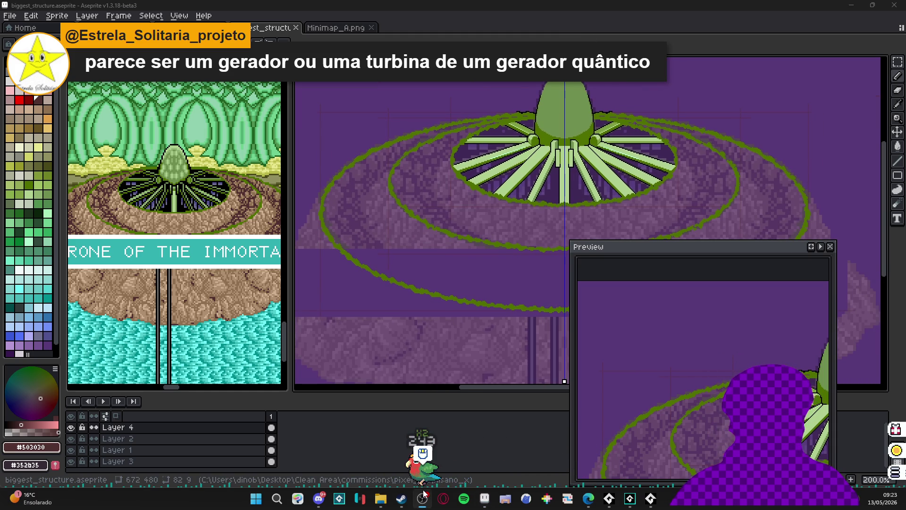
pyautogui.moveTo(423, 175); pyautogui.dragTo(423, 193)
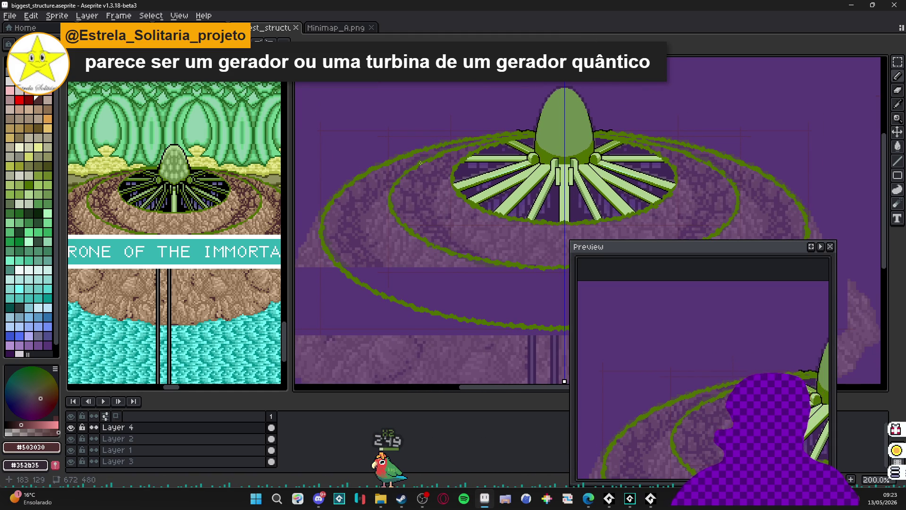
# Step: Draw a dark brown path line down from the green ring, redrawing its top as a clean diagonal
pyautogui.scroll(5, 462, 157)
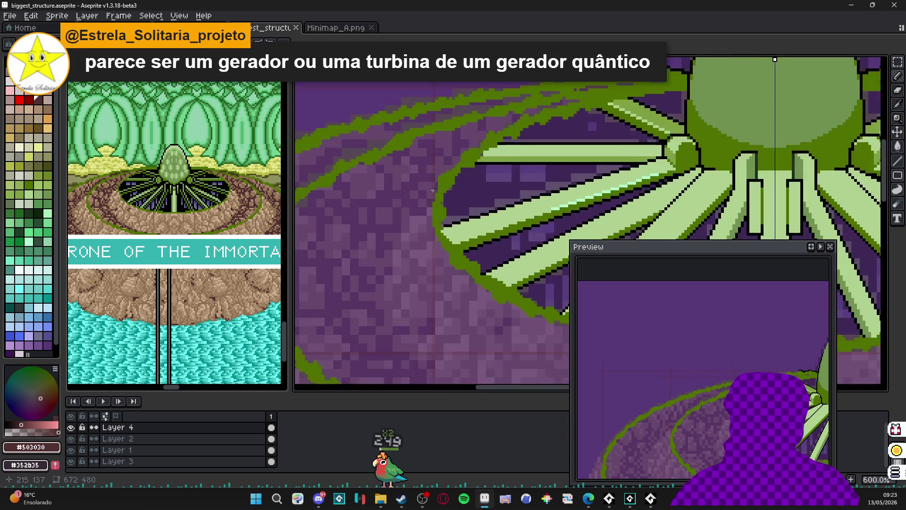
pyautogui.moveTo(433, 176); pyautogui.dragTo(459, 114)
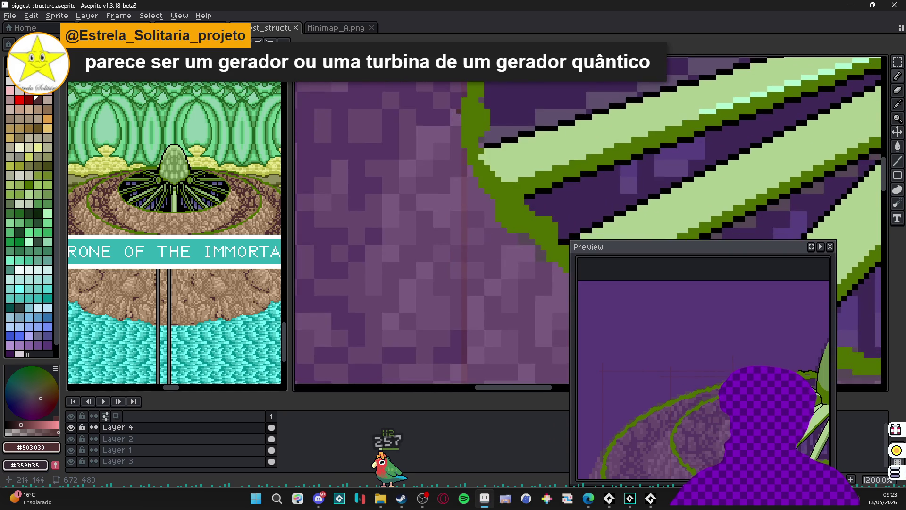
pyautogui.scroll(-3, 444, 132)
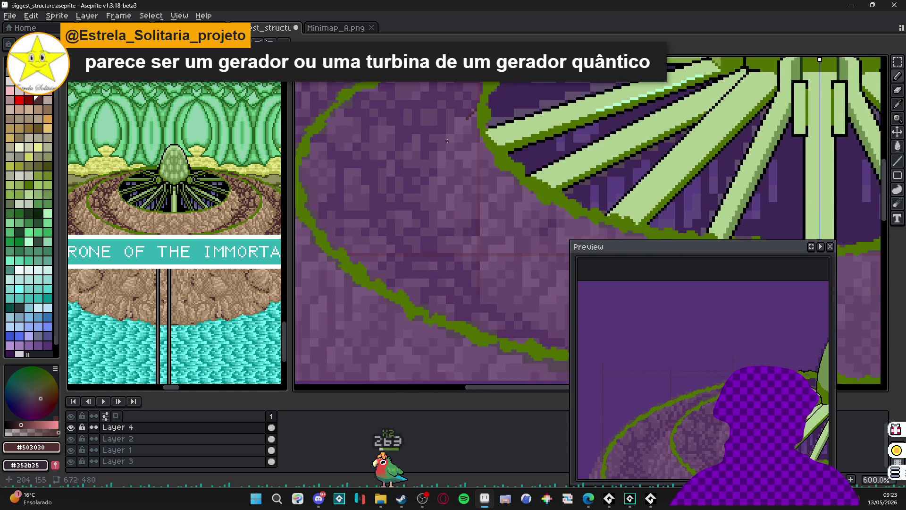
pyautogui.moveTo(452, 142); pyautogui.dragTo(433, 180)
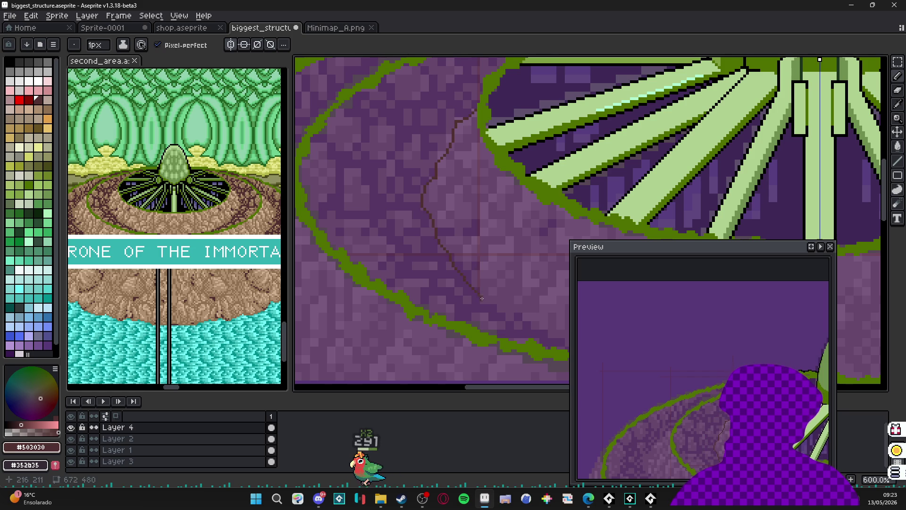
pyautogui.scroll(4, 439, 158)
pyautogui.moveTo(457, 111); pyautogui.dragTo(489, 92)
pyautogui.scroll(-6, 499, 83)
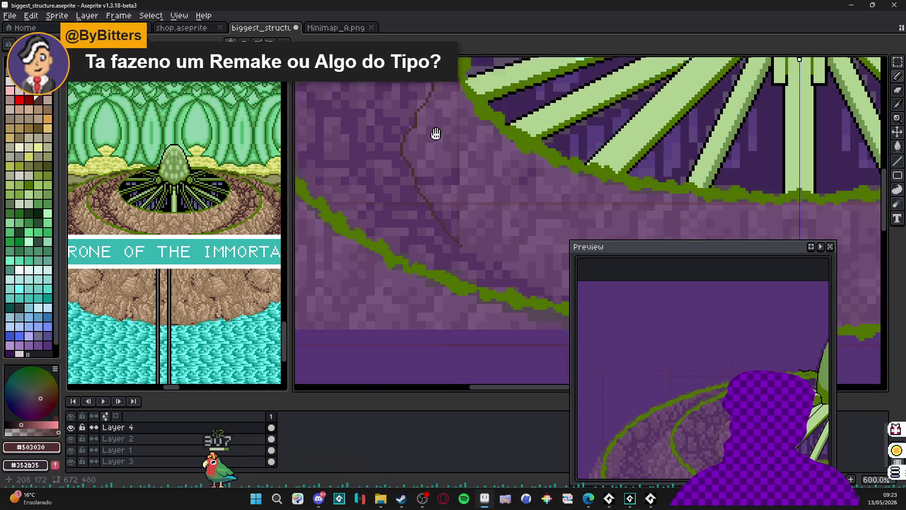
# Step: Trace a stepped dark brown outline down the platform's rocky left edge, including straight segments
pyautogui.moveTo(435, 135)
pyautogui.mouseDown()
pyautogui.moveTo(390, 176)
pyautogui.moveTo(446, 232)
pyautogui.moveTo(499, 241)
pyautogui.moveTo(710, 95)
pyautogui.mouseUp()
pyautogui.scroll(1, 464, 107)
pyautogui.scroll(2, 464, 108)
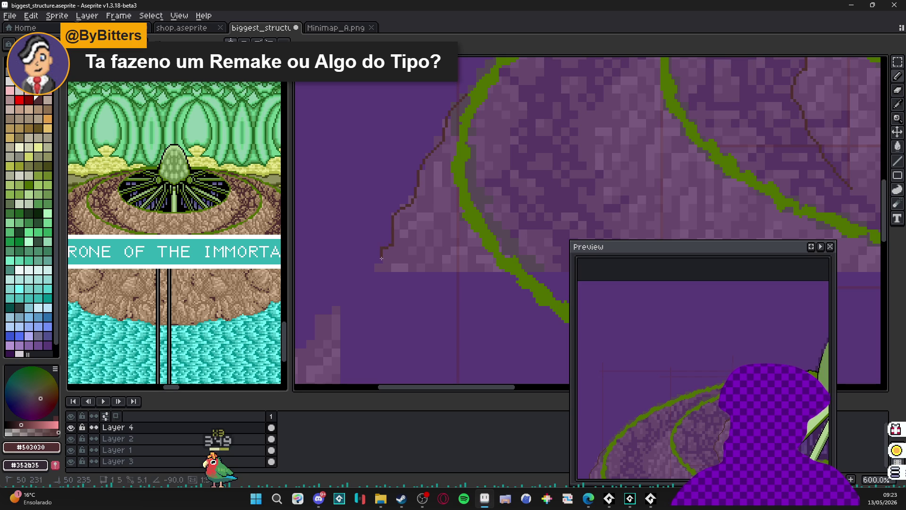
pyautogui.moveTo(382, 267)
pyautogui.mouseDown()
pyautogui.moveTo(433, 193)
pyautogui.moveTo(481, 156)
pyautogui.mouseUp()
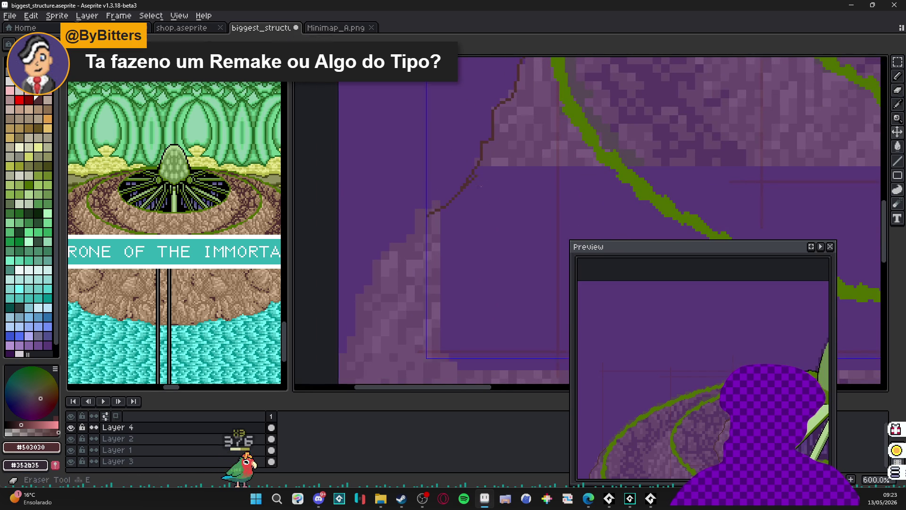
pyautogui.press('b')
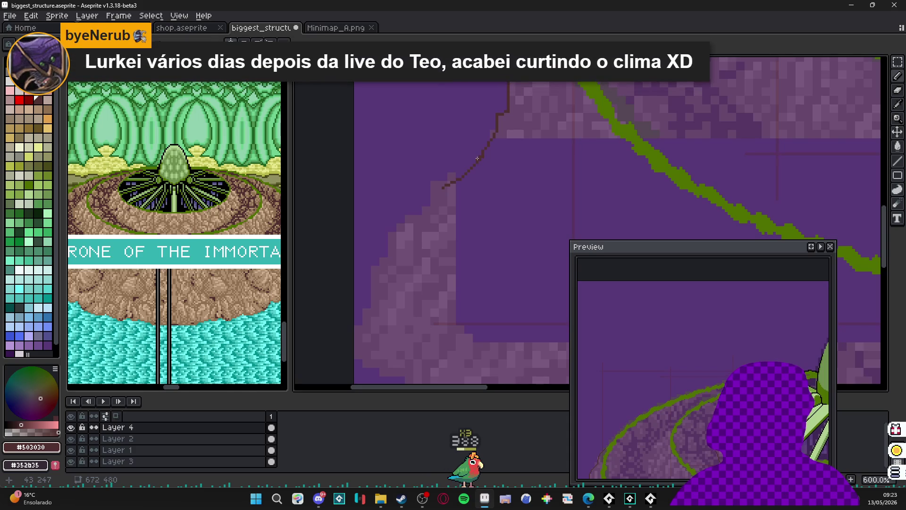
pyautogui.scroll(1, 481, 157)
pyautogui.moveTo(417, 205)
pyautogui.mouseDown()
pyautogui.moveTo(402, 230)
pyautogui.moveTo(412, 140)
pyautogui.moveTo(384, 177)
pyautogui.moveTo(367, 251)
pyautogui.mouseUp()
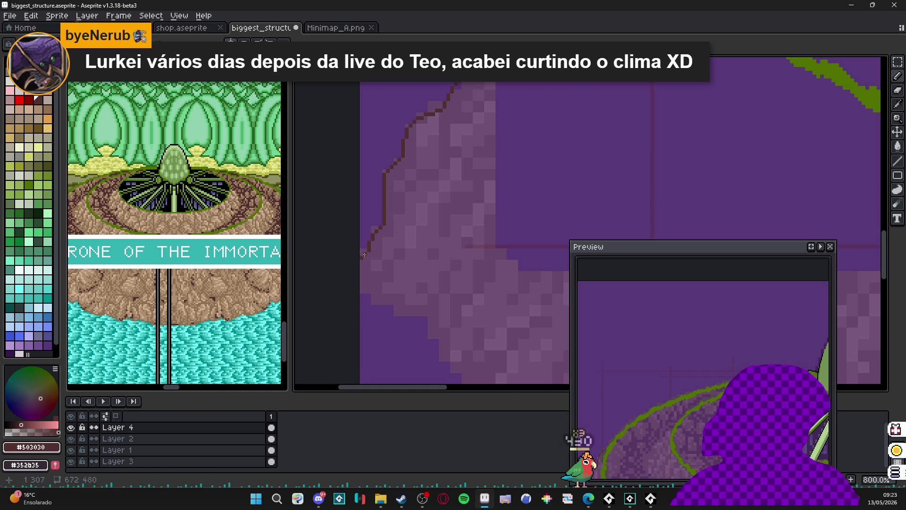
pyautogui.scroll(-3, 354, 226)
pyautogui.scroll(2, 347, 239)
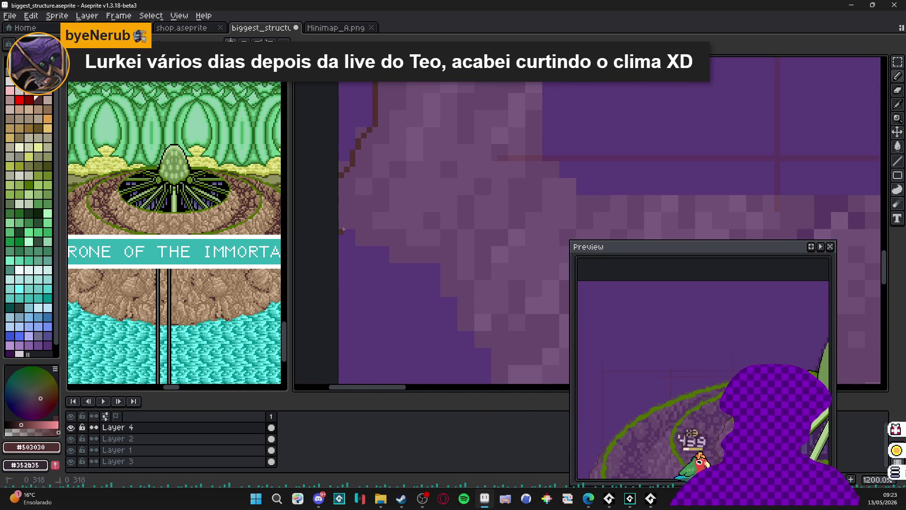
pyautogui.moveTo(342, 230); pyautogui.dragTo(438, 271)
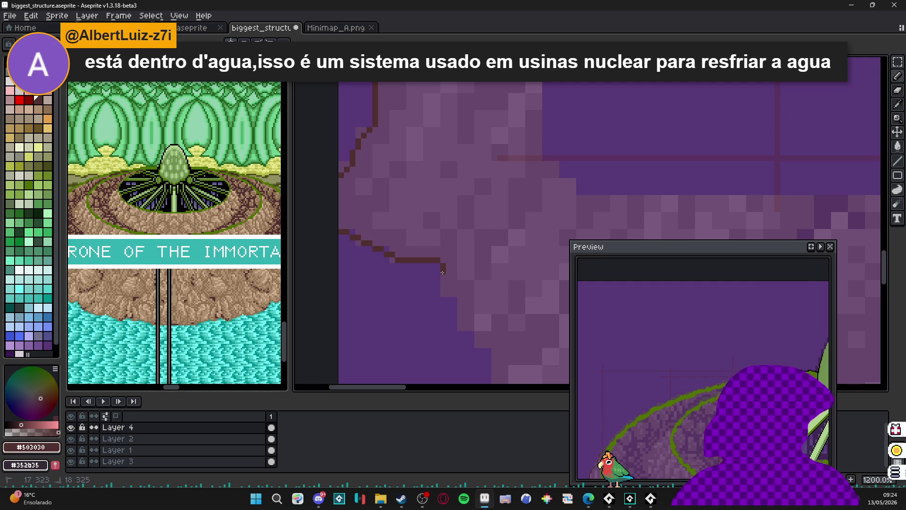
pyautogui.keyDown('shift'); pyautogui.click(464, 302); pyautogui.keyUp('shift')
pyautogui.moveTo(465, 303); pyautogui.dragTo(469, 325)
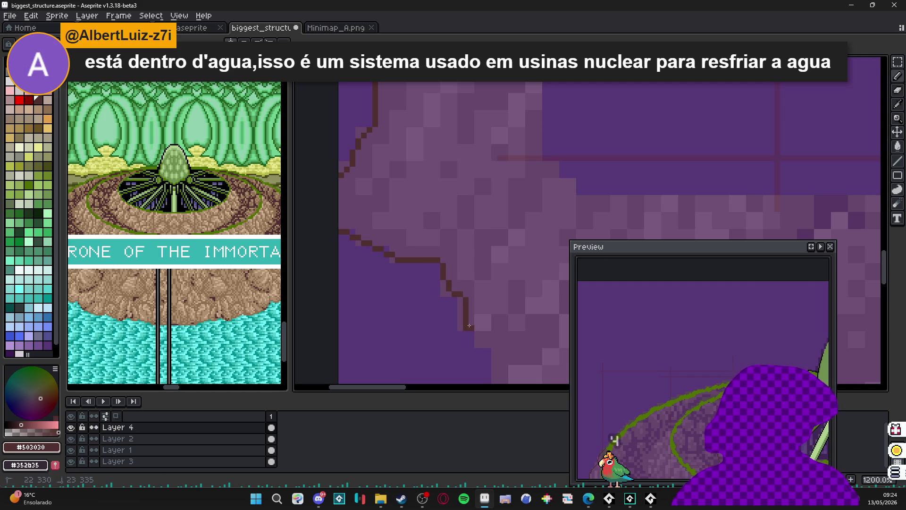
pyautogui.scroll(-5, 444, 297)
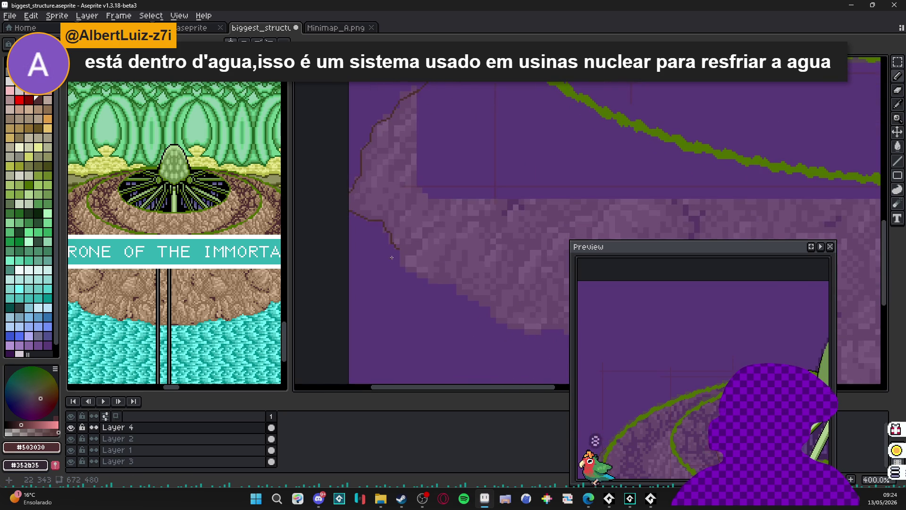
# Step: Draw Pencil strokes that carry the dark brown path line across the platform
pyautogui.scroll(-2, 407, 251)
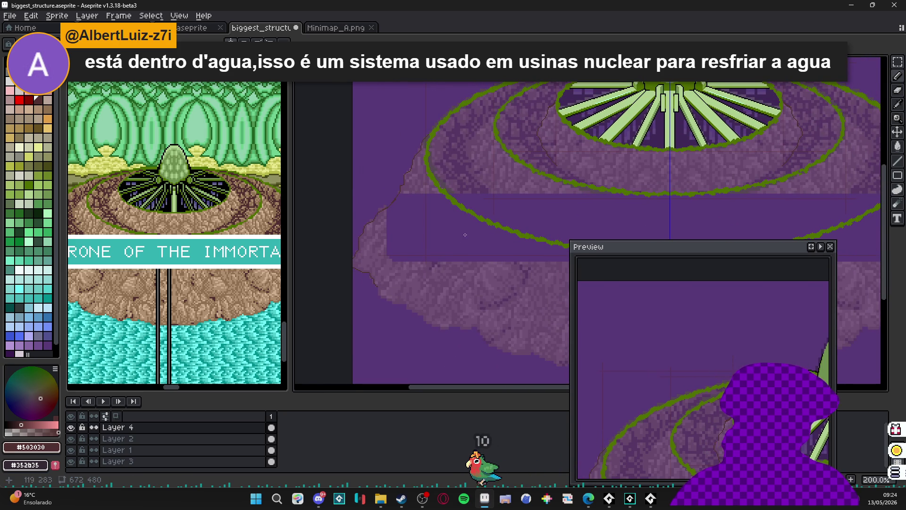
pyautogui.scroll(7, 504, 100)
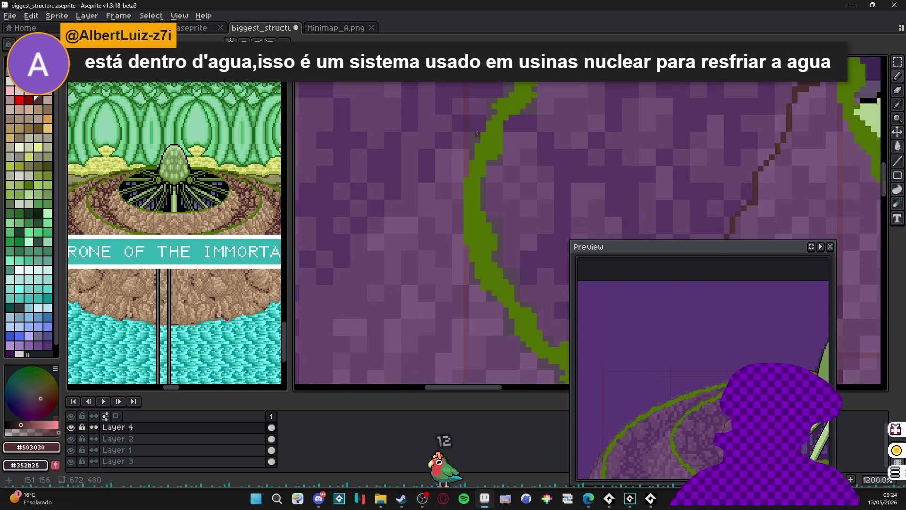
pyautogui.press('b')
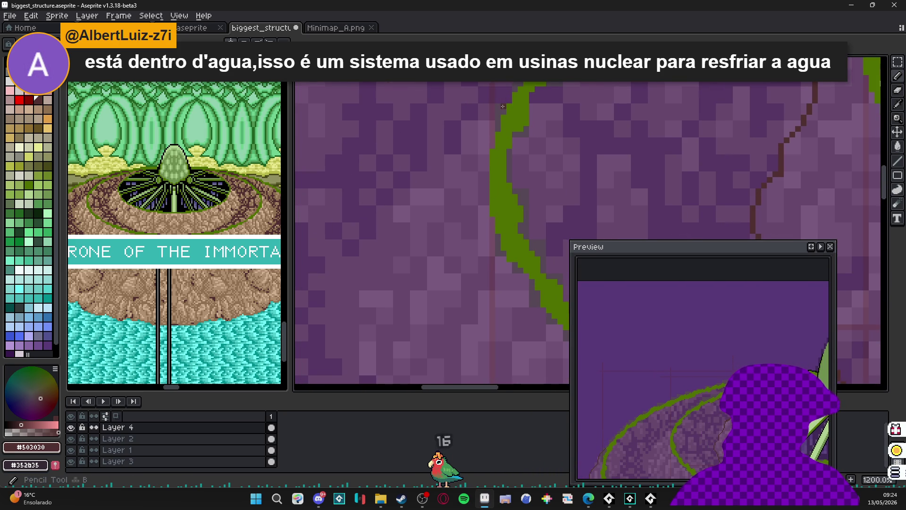
pyautogui.moveTo(467, 127); pyautogui.dragTo(437, 173)
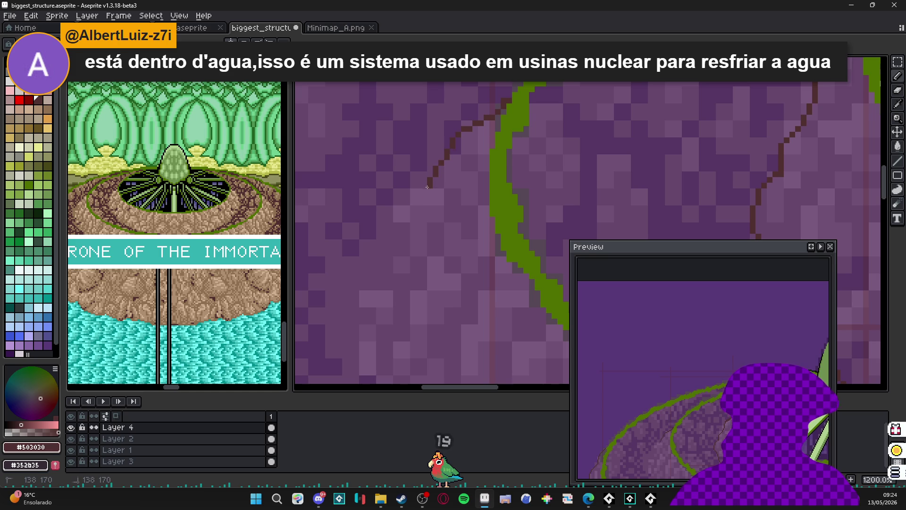
pyautogui.moveTo(367, 241); pyautogui.dragTo(461, 169)
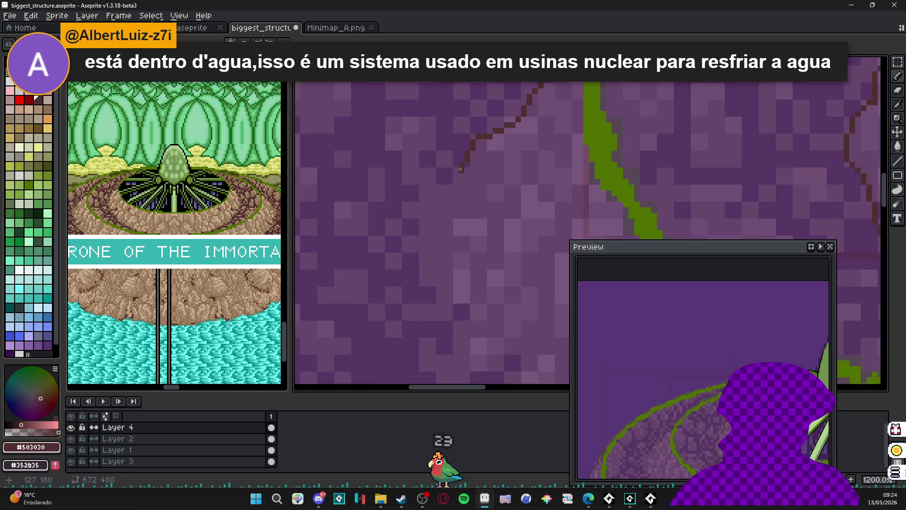
pyautogui.moveTo(395, 230); pyautogui.dragTo(463, 197)
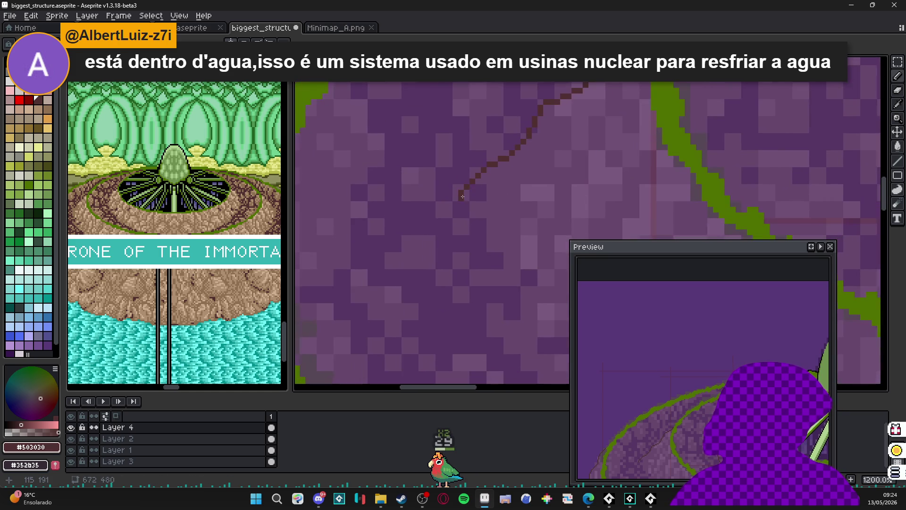
pyautogui.scroll(-2, 419, 232)
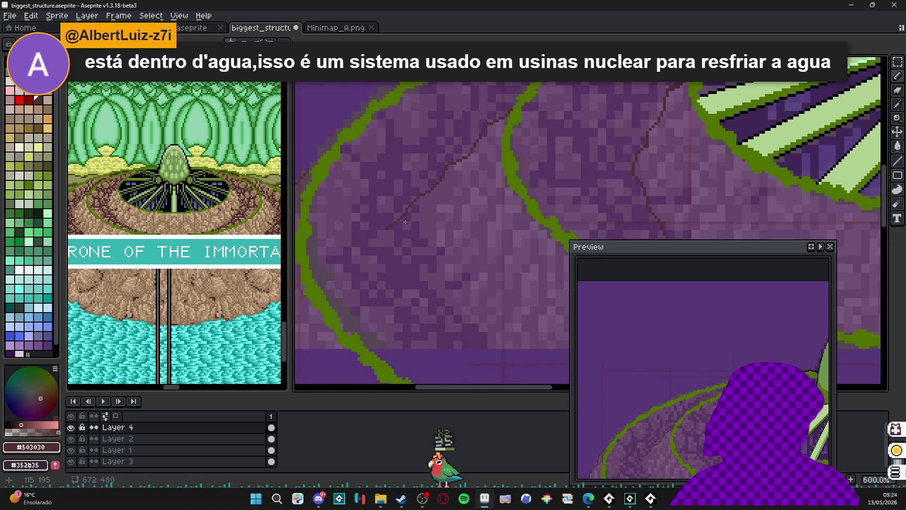
pyautogui.scroll(4, 399, 224)
# Step: Add pixels to the brown line's lower end, bending it diagonally down-right
pyautogui.moveTo(417, 196)
pyautogui.mouseDown()
pyautogui.moveTo(418, 226)
pyautogui.moveTo(410, 214)
pyautogui.mouseUp()
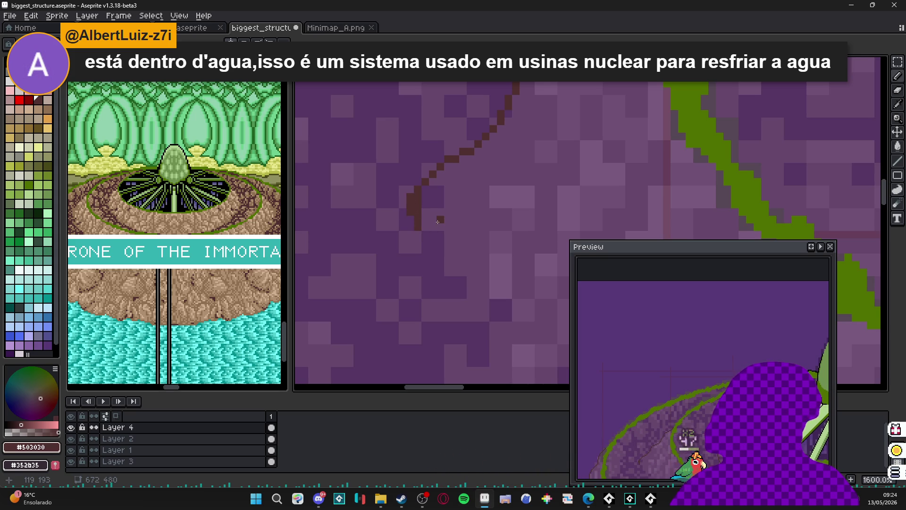
pyautogui.scroll(2, 438, 221)
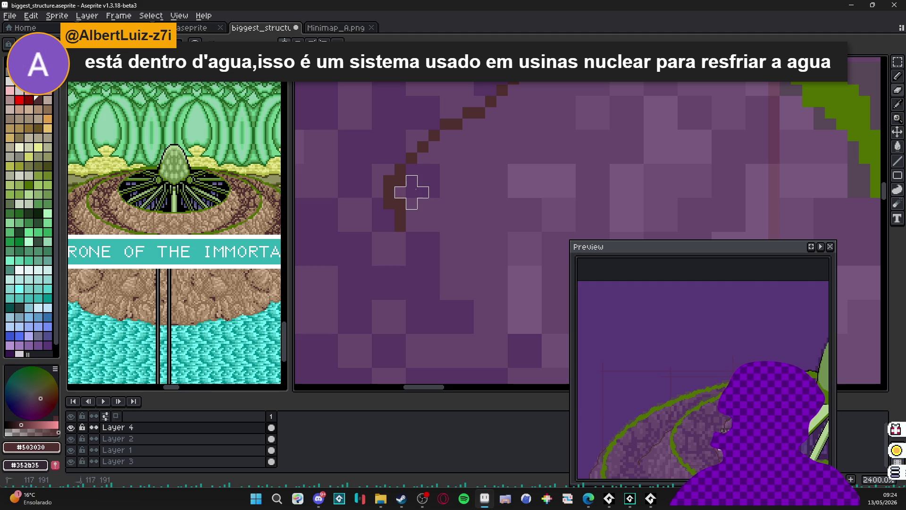
pyautogui.click(389, 215)
pyautogui.moveTo(402, 232)
pyautogui.mouseDown()
pyautogui.moveTo(433, 279)
pyautogui.moveTo(418, 259)
pyautogui.mouseUp()
pyautogui.click(422, 249)
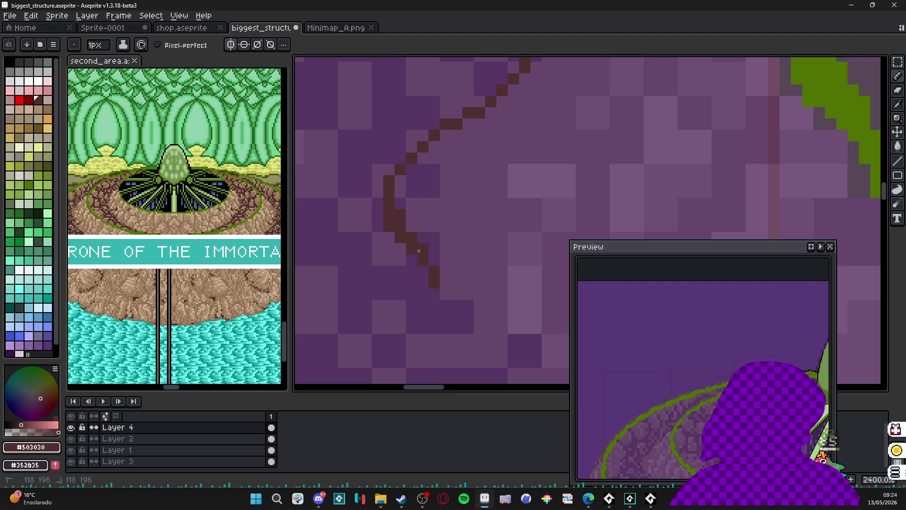
# Step: Extend the dark brown outline further down the rock platform
pyautogui.scroll(-10, 452, 300)
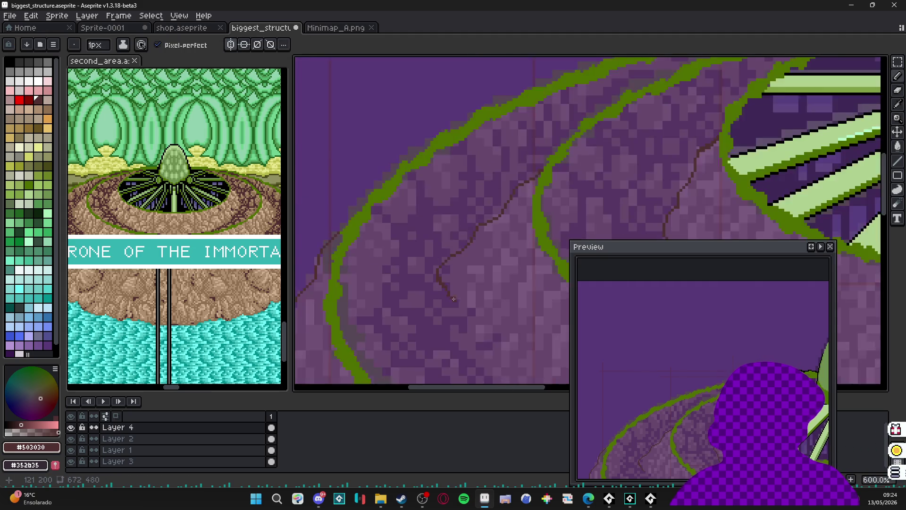
pyautogui.scroll(-2, 387, 257)
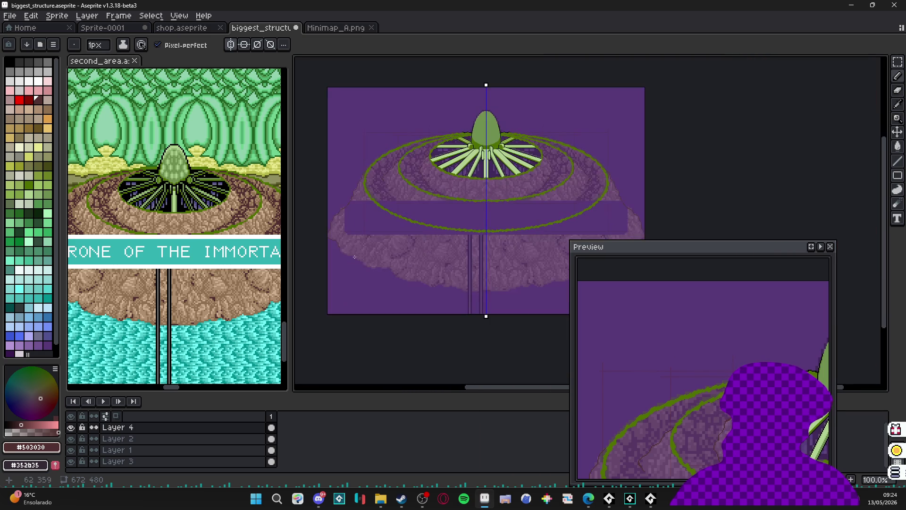
pyautogui.scroll(9, 345, 249)
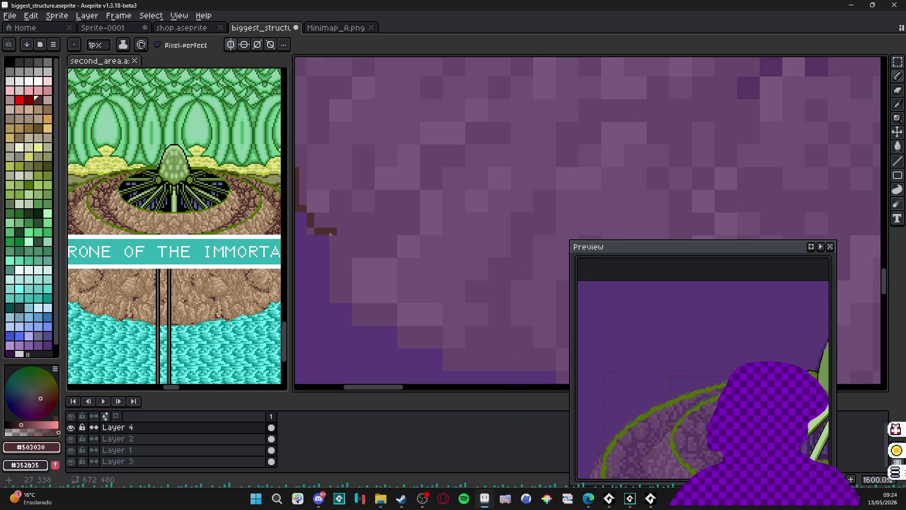
pyautogui.moveTo(327, 254)
pyautogui.mouseDown()
pyautogui.moveTo(332, 293)
pyautogui.moveTo(439, 349)
pyautogui.moveTo(448, 368)
pyautogui.moveTo(414, 245)
pyautogui.moveTo(441, 435)
pyautogui.mouseUp()
pyautogui.scroll(-3, 465, 396)
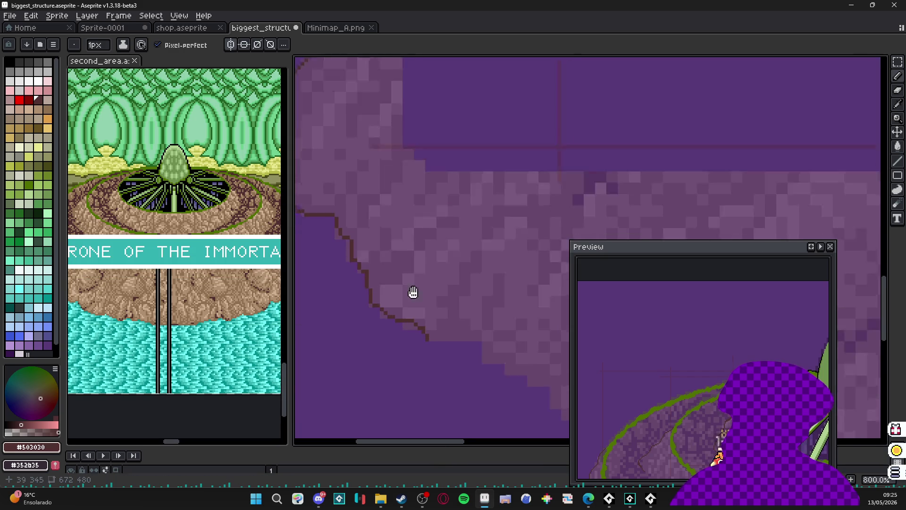
pyautogui.scroll(-4, 412, 291)
# Step: Resize the panels to enlarge the drawing area and bring the layer list back into view
pyautogui.moveTo(377, 189); pyautogui.dragTo(364, 300)
pyautogui.scroll(-1, 364, 299)
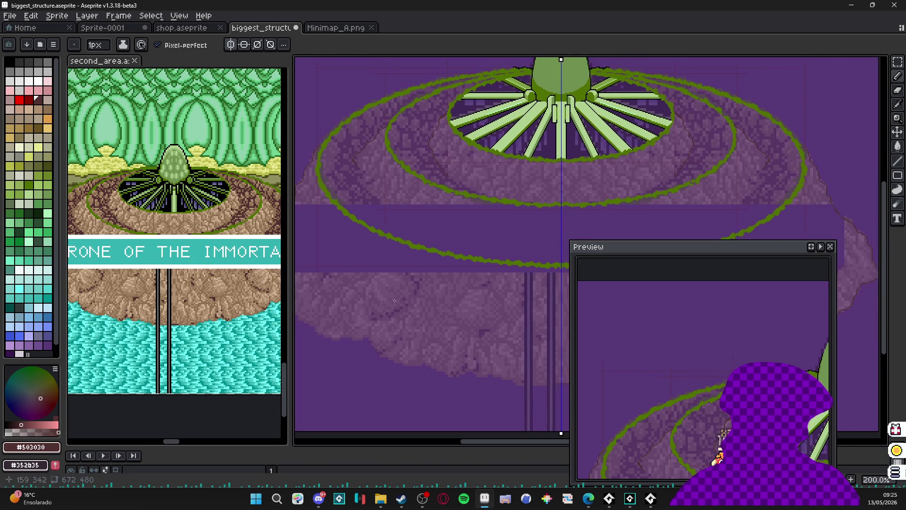
pyautogui.moveTo(425, 279); pyautogui.dragTo(431, 251)
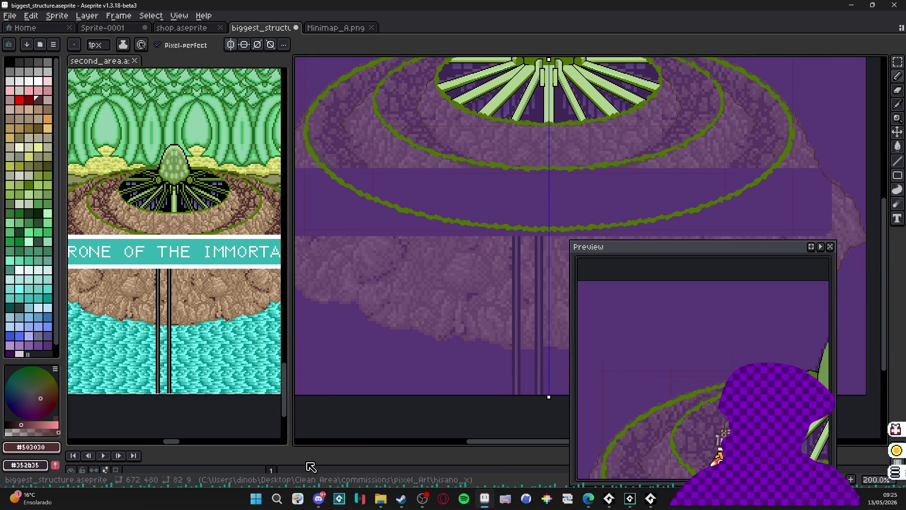
pyautogui.moveTo(330, 448)
pyautogui.mouseDown()
pyautogui.moveTo(335, 378)
pyautogui.moveTo(337, 396)
pyautogui.mouseUp()
pyautogui.moveTo(374, 331); pyautogui.dragTo(369, 288)
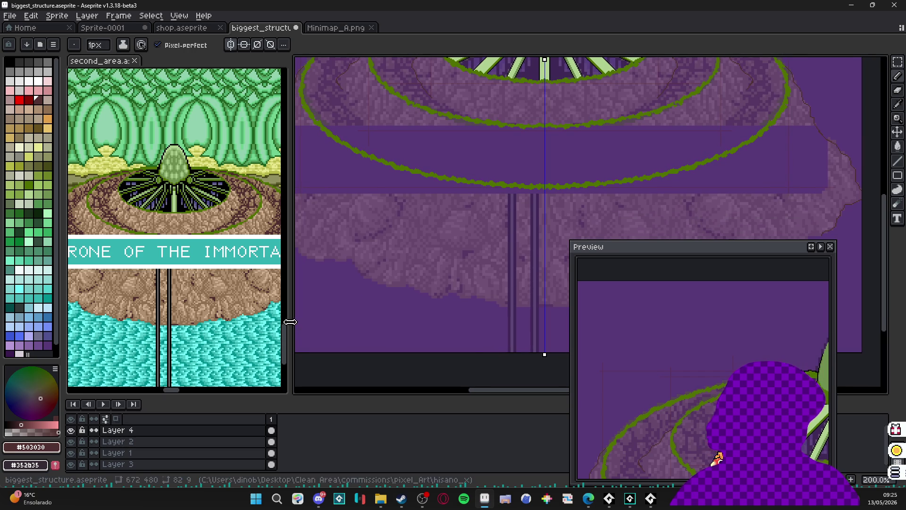
pyautogui.moveTo(292, 322); pyautogui.dragTo(255, 314)
pyautogui.moveTo(339, 259)
pyautogui.mouseDown()
pyautogui.moveTo(410, 295)
pyautogui.moveTo(361, 250)
pyautogui.mouseUp()
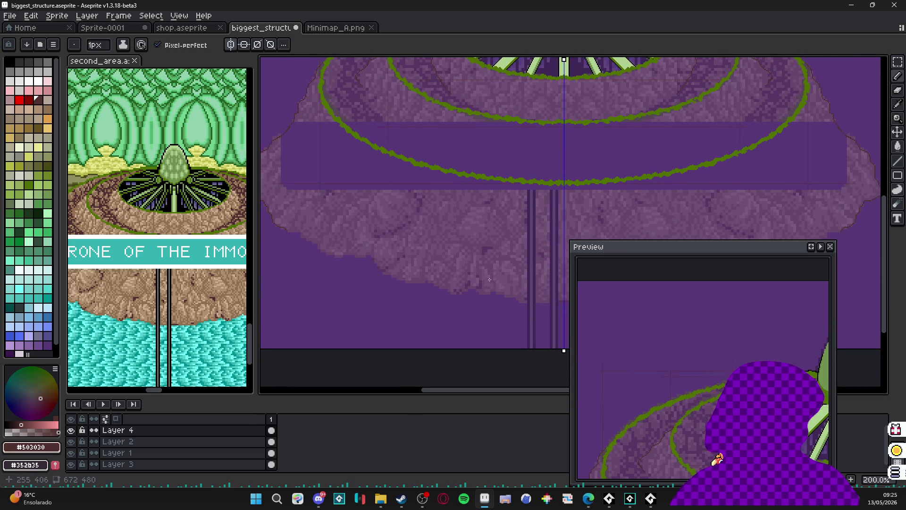
pyautogui.scroll(3, 490, 280)
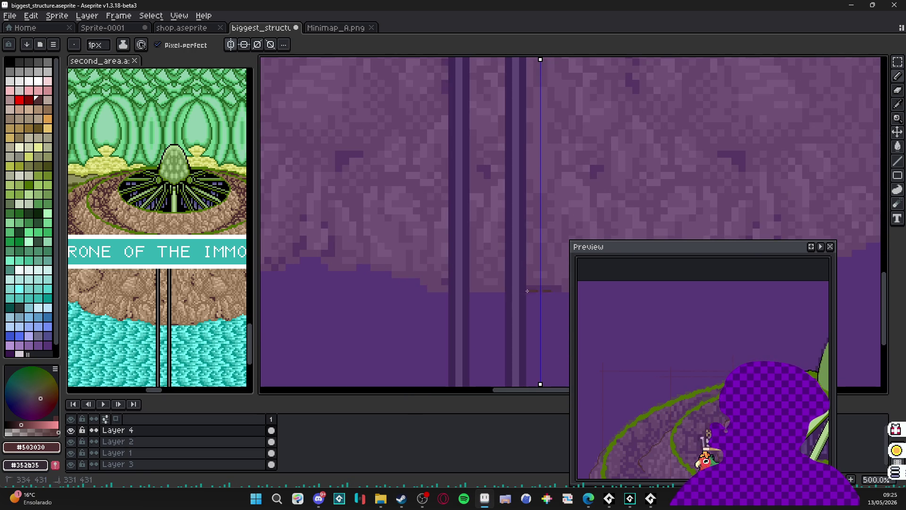
# Step: Trace a dark brown line along the rock's curved lower-left edge
pyautogui.moveTo(527, 291)
pyautogui.mouseDown()
pyautogui.moveTo(448, 288)
pyautogui.moveTo(413, 269)
pyautogui.moveTo(359, 262)
pyautogui.moveTo(331, 267)
pyautogui.moveTo(446, 292)
pyautogui.mouseUp()
pyautogui.moveTo(446, 292)
pyautogui.mouseDown()
pyautogui.moveTo(393, 282)
pyautogui.moveTo(373, 297)
pyautogui.moveTo(380, 287)
pyautogui.moveTo(476, 303)
pyautogui.mouseUp()
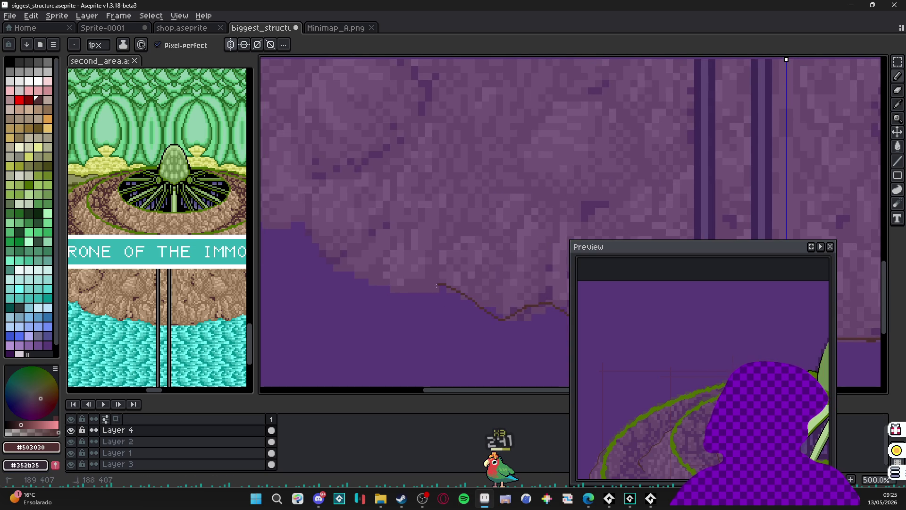
pyautogui.moveTo(323, 235)
pyautogui.mouseDown()
pyautogui.moveTo(456, 295)
pyautogui.moveTo(377, 274)
pyautogui.mouseUp()
pyautogui.moveTo(377, 274); pyautogui.dragTo(400, 285)
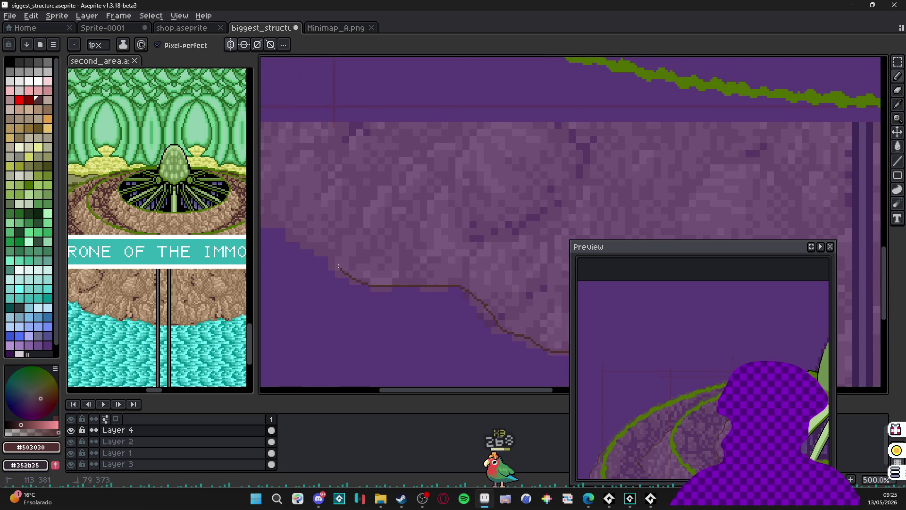
pyautogui.moveTo(338, 266); pyautogui.dragTo(455, 305)
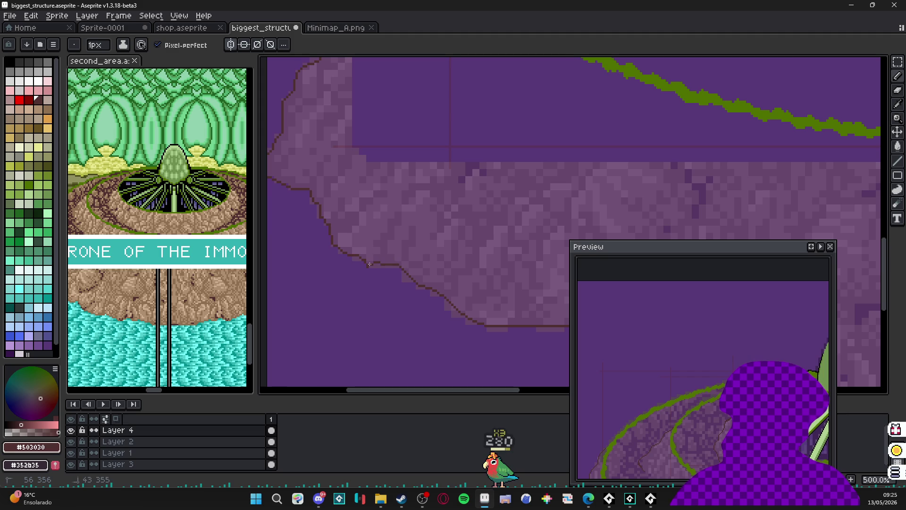
# Step: Switch to the Eraser with a 6px brush
pyautogui.scroll(2, 372, 266)
pyautogui.press('e')
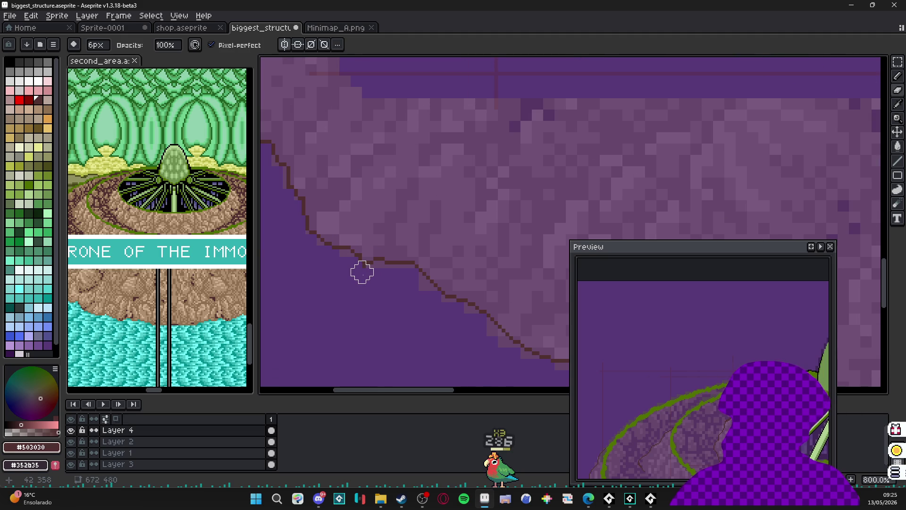
pyautogui.scroll(-5, 365, 276)
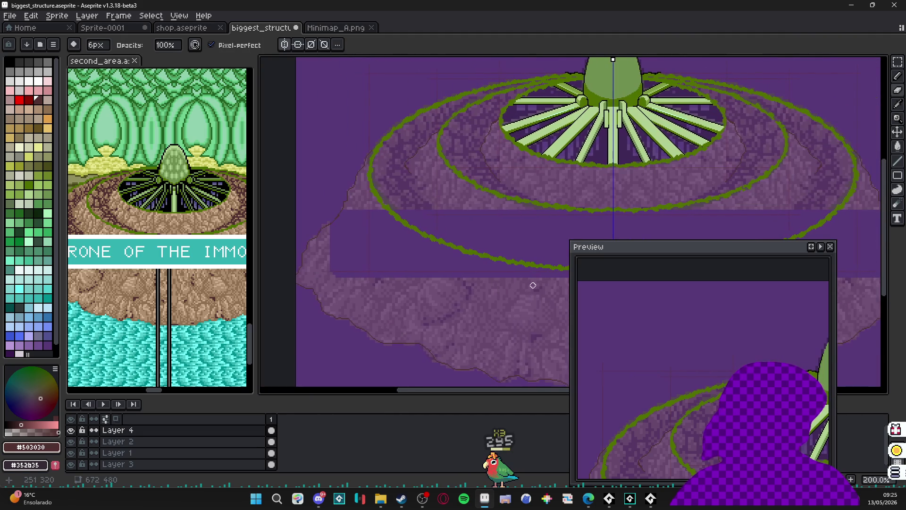
pyautogui.scroll(1, 340, 176)
pyautogui.scroll(-2, 330, 188)
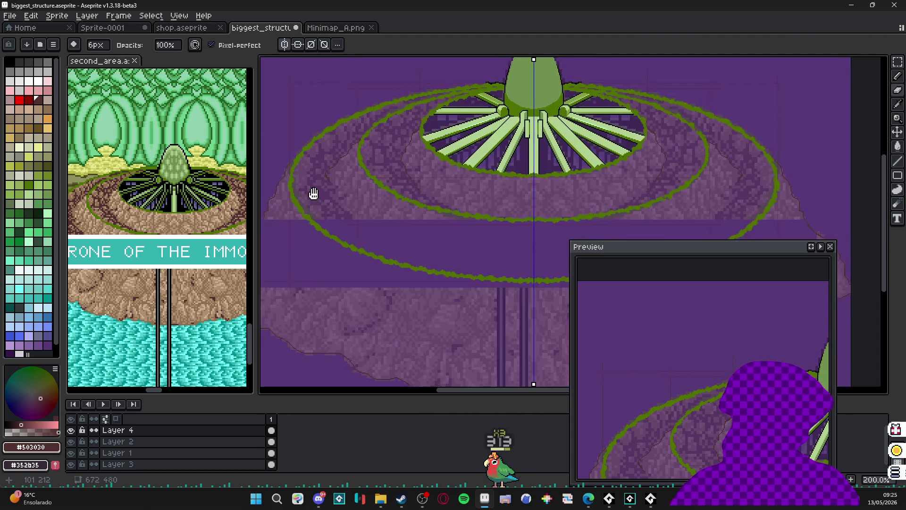
pyautogui.scroll(-1, 366, 189)
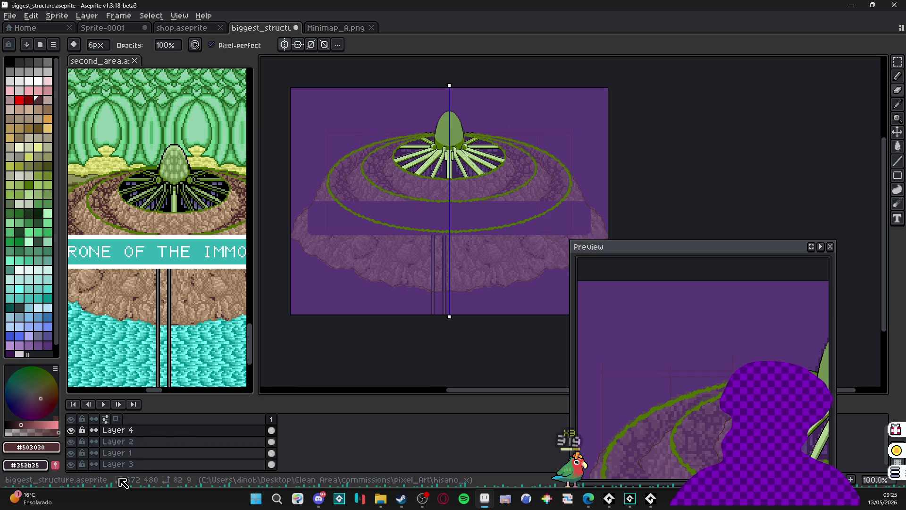
# Step: Toggle Layer 2's purple background visibility off and on, then hide Layer 1's lower rock
pyautogui.moveTo(267, 395); pyautogui.dragTo(273, 355)
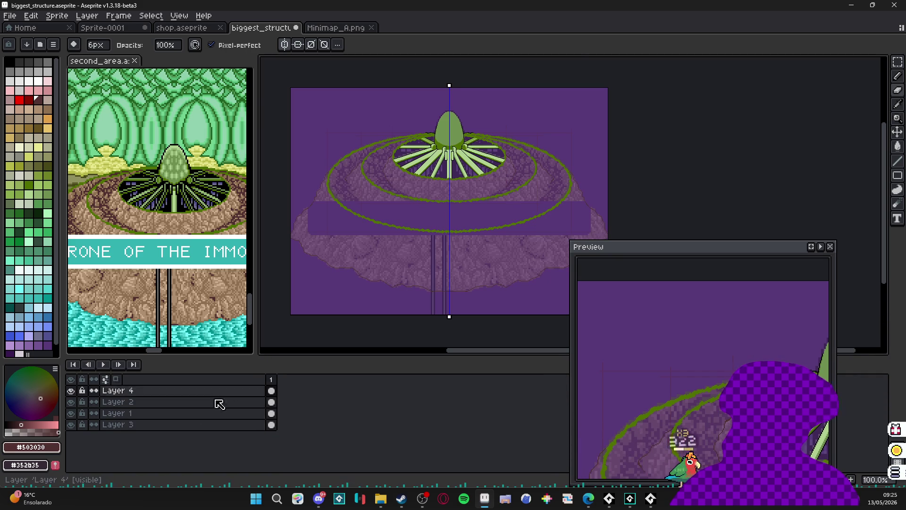
pyautogui.click(71, 425)
pyautogui.click(70, 424)
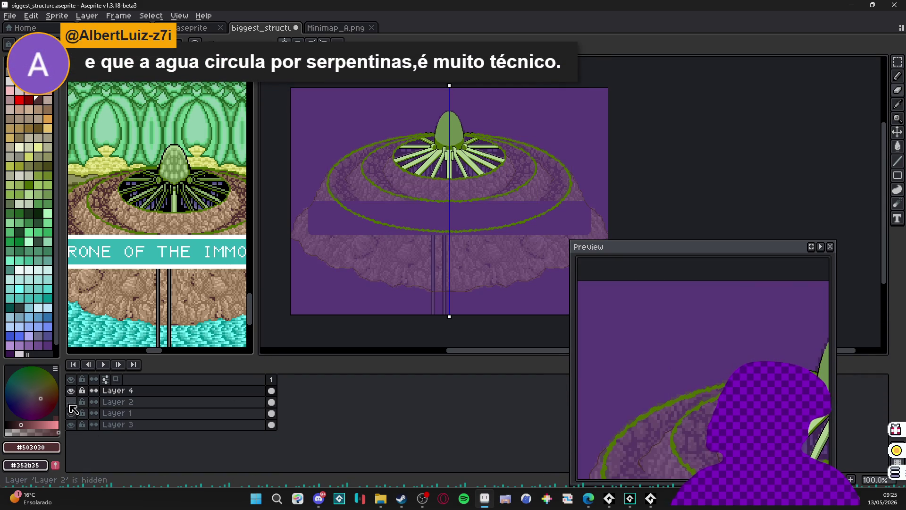
pyautogui.click(71, 413)
pyautogui.scroll(2, 422, 198)
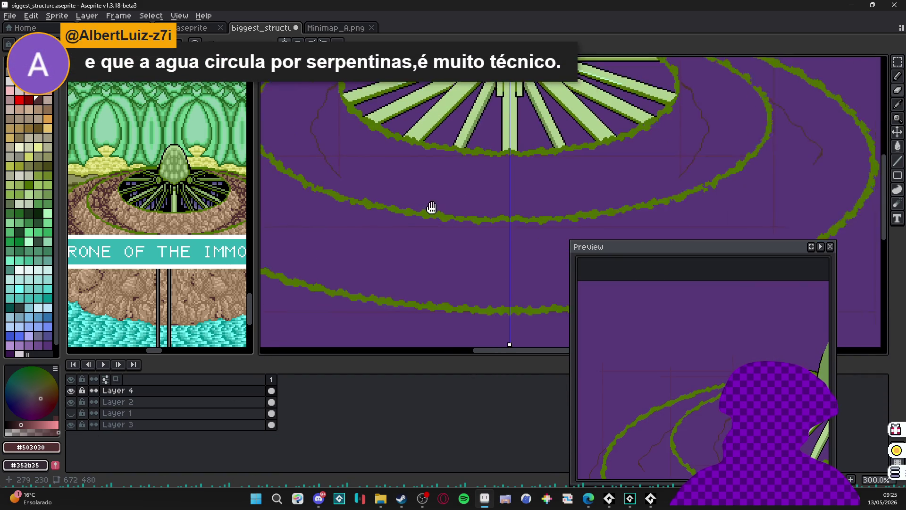
pyautogui.scroll(-1, 432, 207)
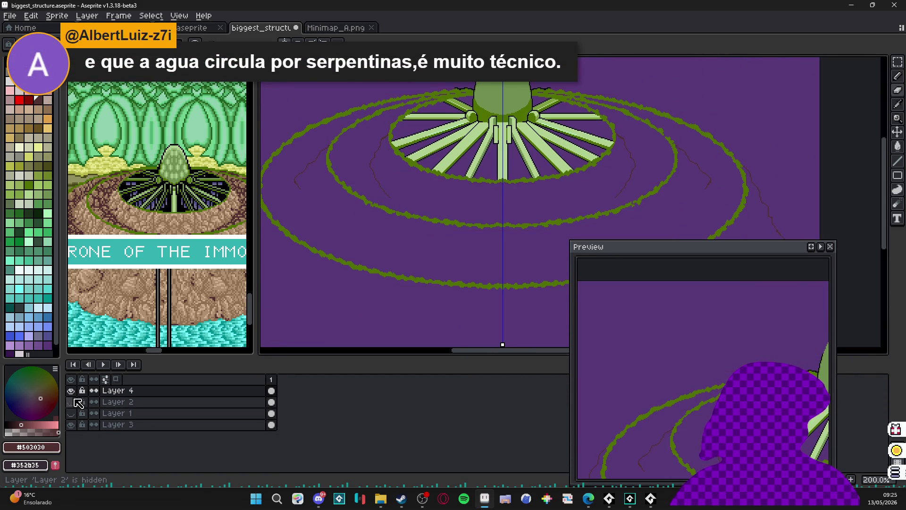
pyautogui.scroll(-2, 445, 161)
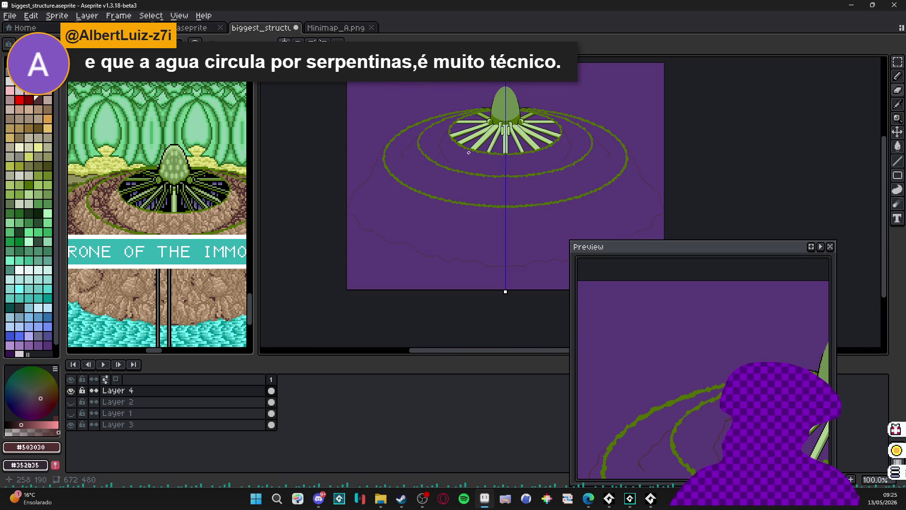
pyautogui.scroll(2, 469, 152)
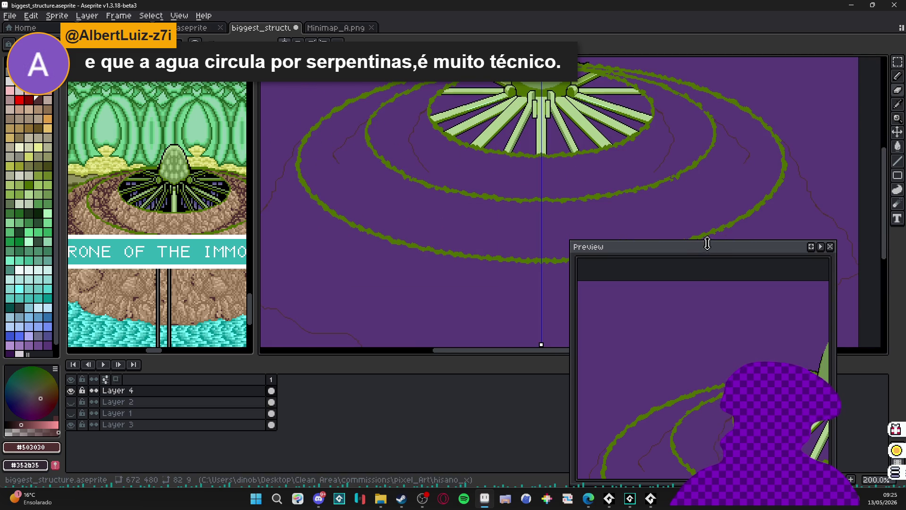
# Step: Move the Preview window to the lower right and bring the lower rings into view
pyautogui.moveTo(708, 244)
pyautogui.mouseDown()
pyautogui.moveTo(708, 360)
pyautogui.moveTo(741, 330)
pyautogui.moveTo(768, 351)
pyautogui.mouseUp()
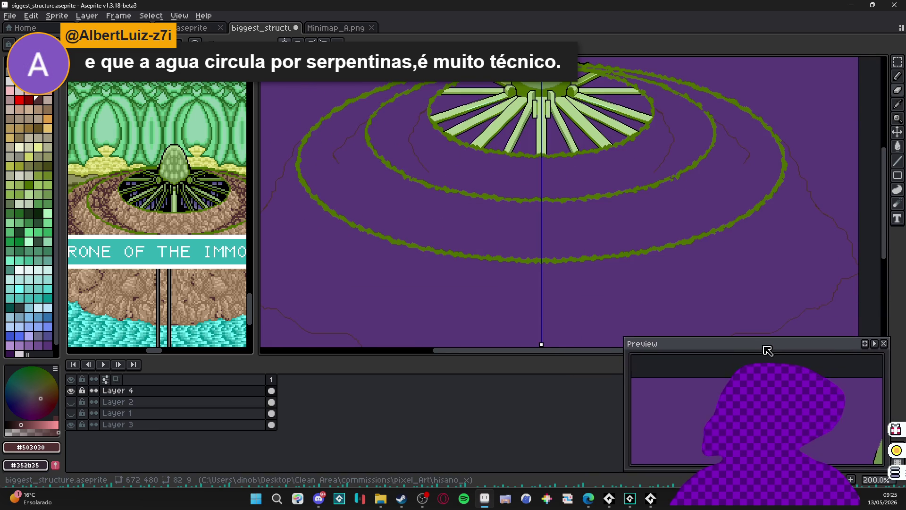
pyautogui.scroll(-2, 525, 186)
pyautogui.scroll(2, 590, 165)
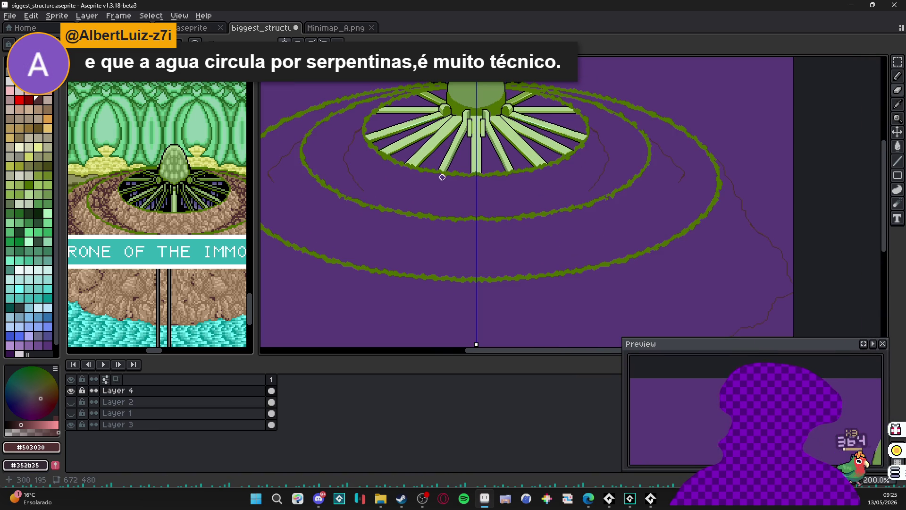
pyautogui.hscroll(-2, 375, 196)
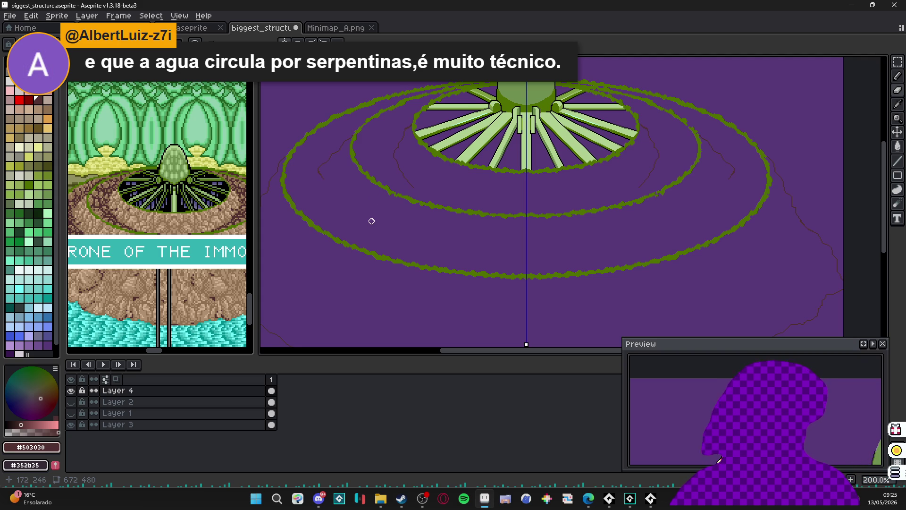
pyautogui.moveTo(317, 225); pyautogui.dragTo(400, 169)
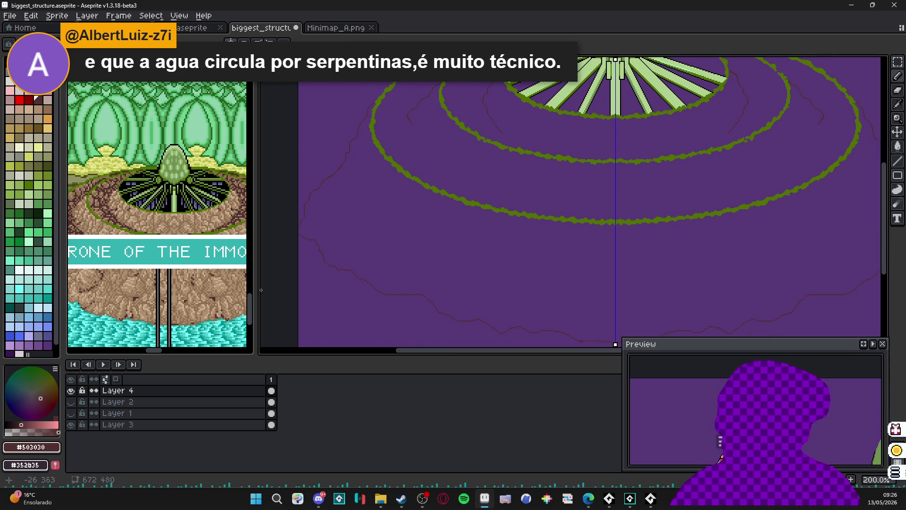
# Step: Show Layer 1 again, then sketch a wavy dark line across the lower band and undo it
pyautogui.click(76, 410)
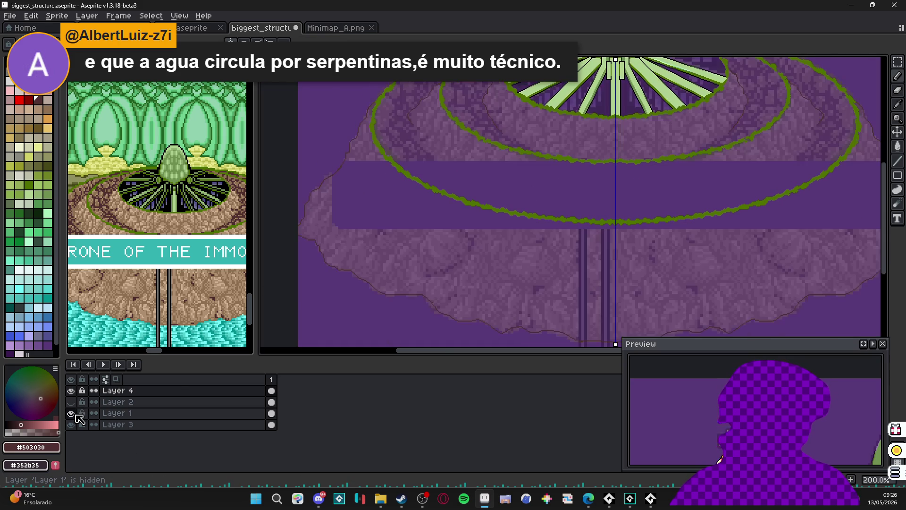
pyautogui.scroll(1, 424, 112)
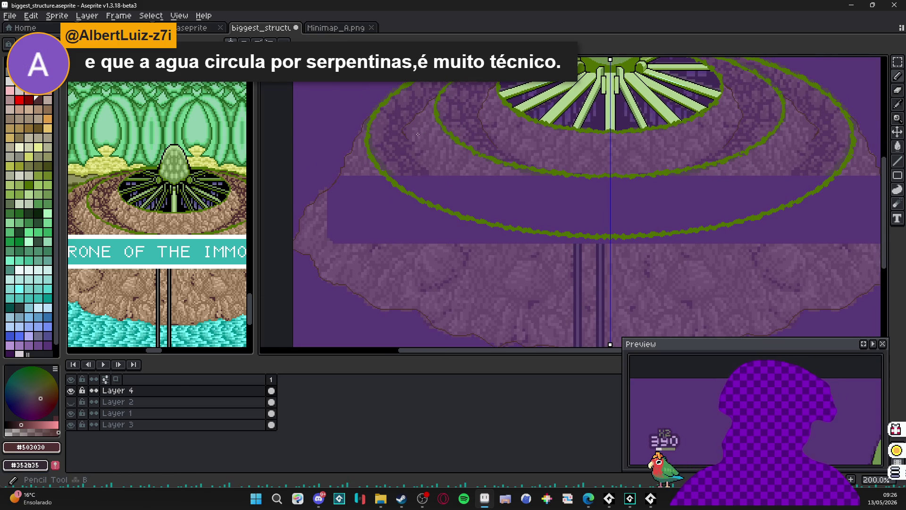
pyautogui.scroll(1, 605, 216)
pyautogui.scroll(-1, 605, 216)
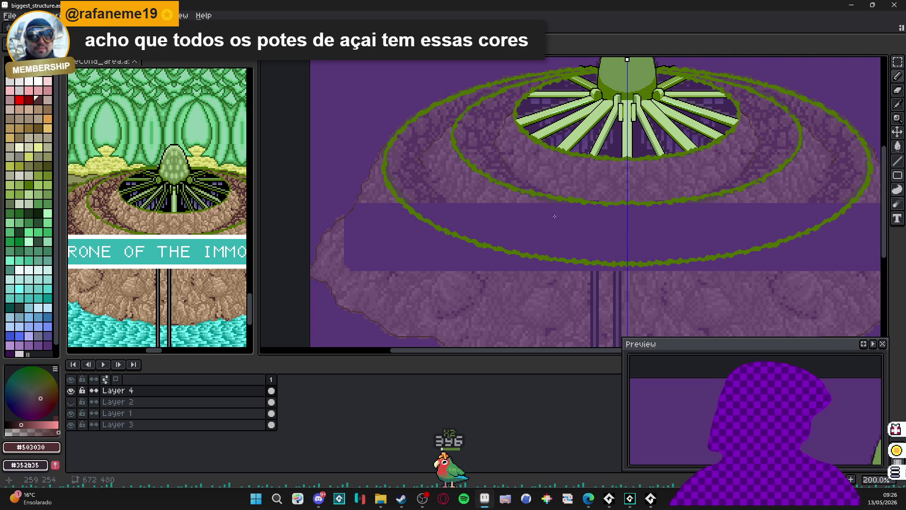
pyautogui.scroll(1, 623, 235)
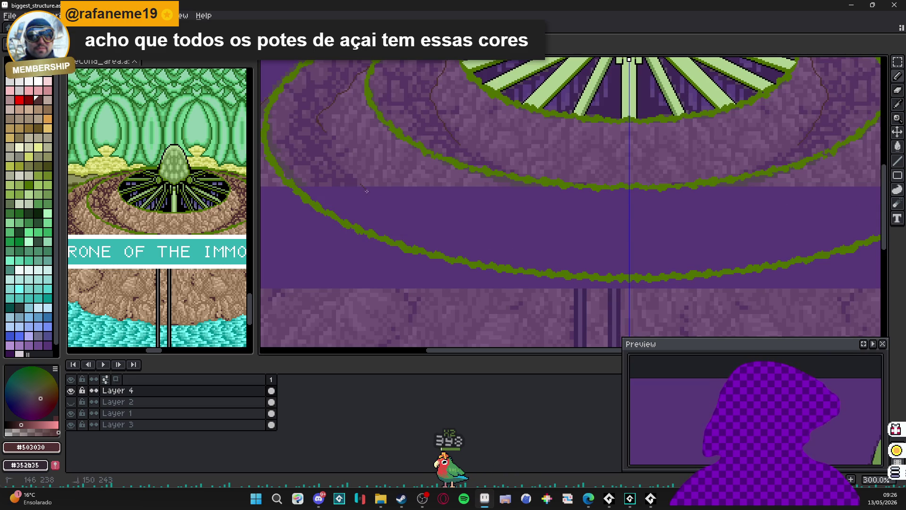
pyautogui.moveTo(483, 227); pyautogui.dragTo(610, 242)
pyautogui.scroll(-1, 599, 236)
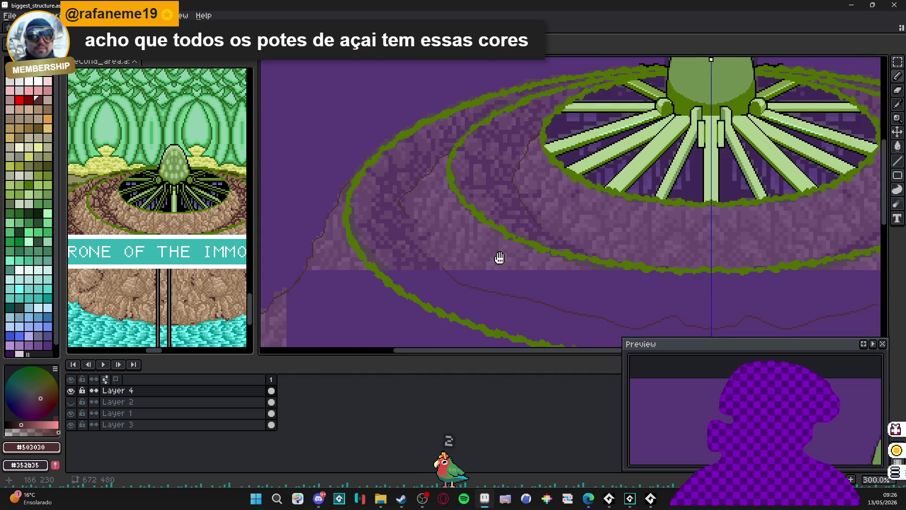
pyautogui.scroll(1, 461, 239)
pyautogui.hotkey('ctrl', 'z')
# Step: Draw a long curved dark brown #503030 outline along the band around the outer ring
pyautogui.moveTo(661, 268); pyautogui.dragTo(631, 268)
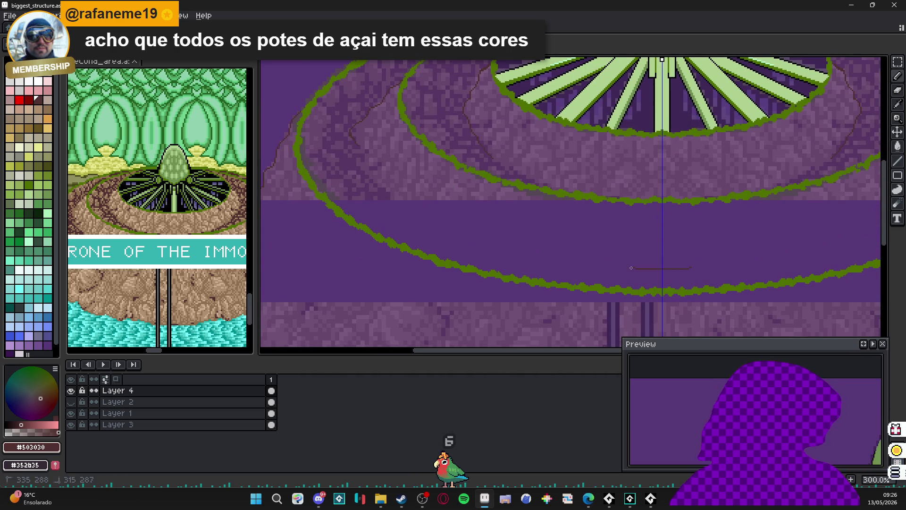
pyautogui.moveTo(551, 253); pyautogui.dragTo(375, 180)
pyautogui.scroll(-2, 449, 232)
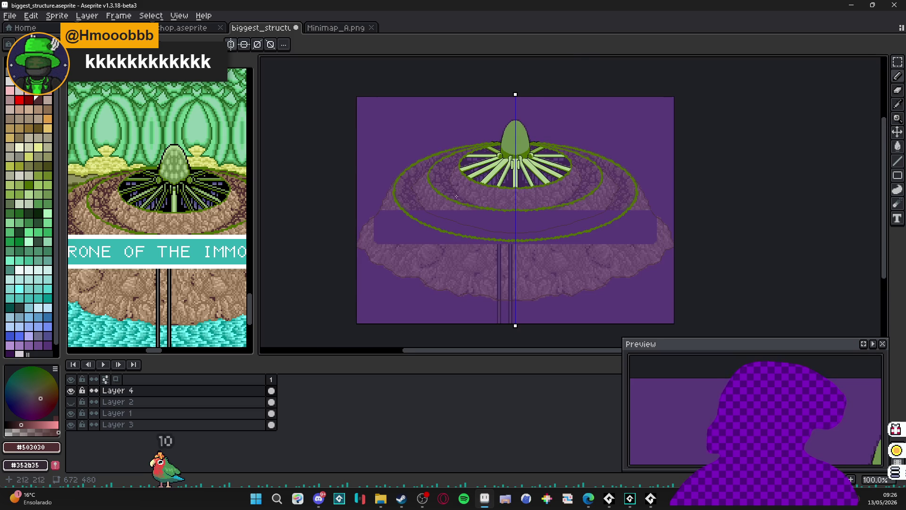
pyautogui.scroll(2, 470, 190)
pyautogui.scroll(2, 480, 207)
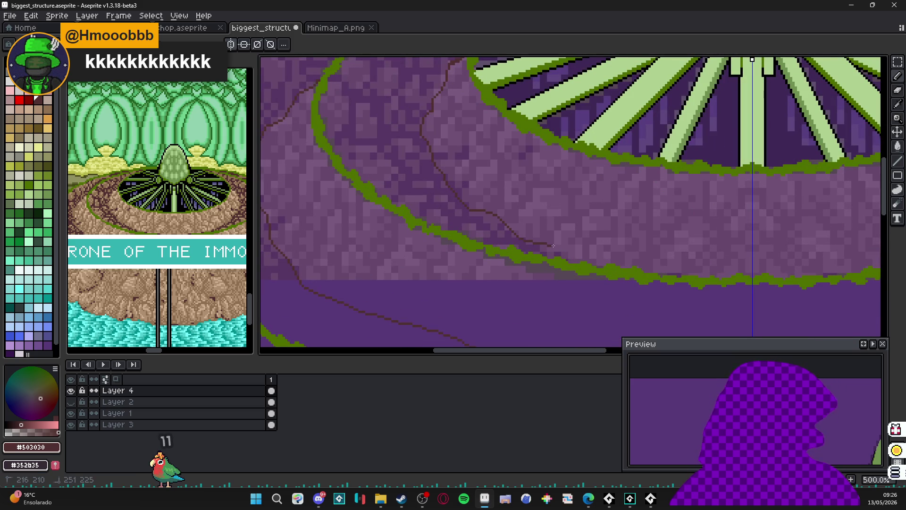
pyautogui.scroll(-3, 580, 260)
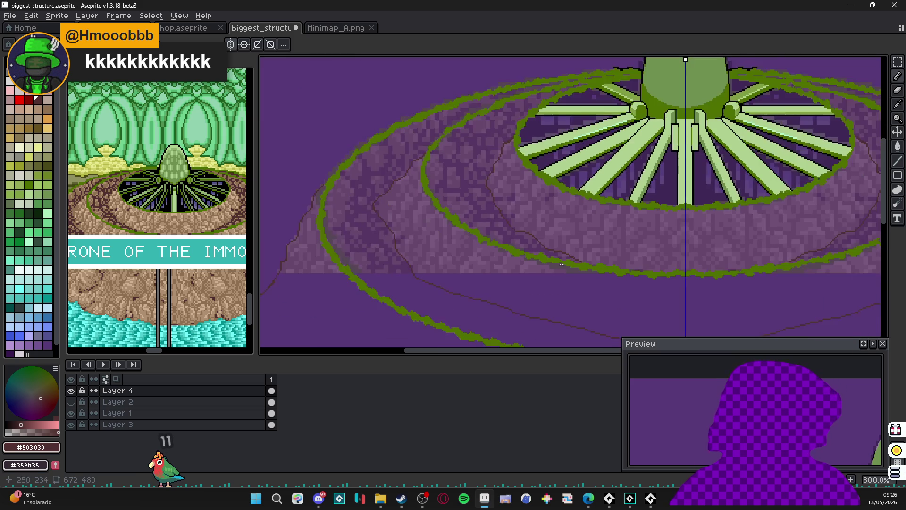
pyautogui.scroll(1, 518, 132)
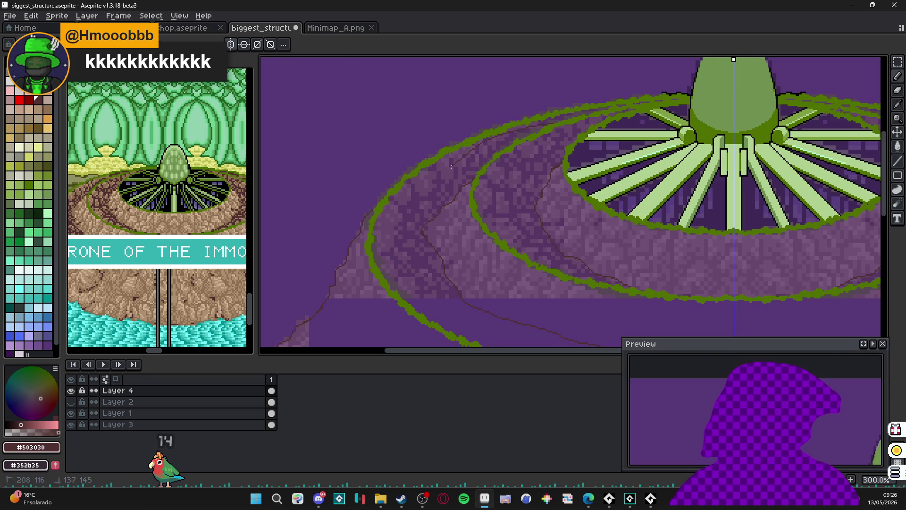
# Step: Scroll the view up and right to inspect the upper rings and right-hand rock tiers
pyautogui.moveTo(396, 244); pyautogui.dragTo(390, 184)
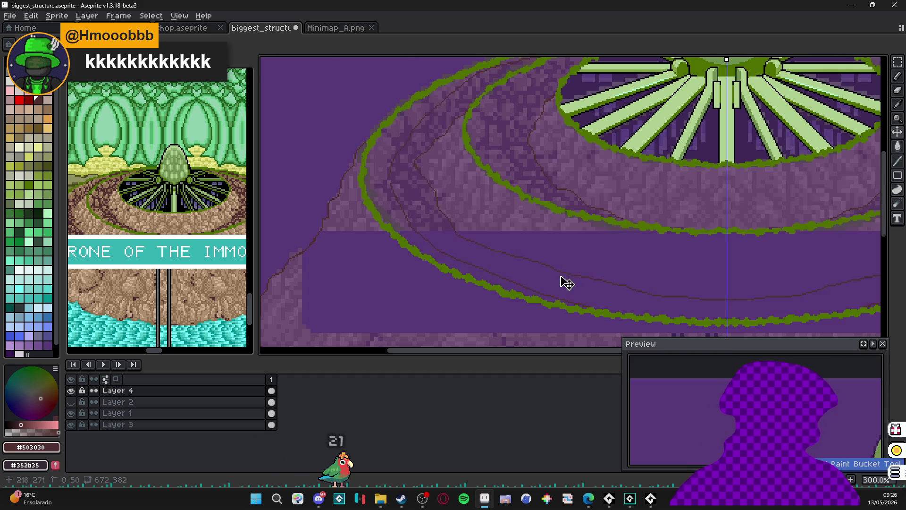
pyautogui.hscroll(3, 603, 278)
pyautogui.hscroll(5, 603, 278)
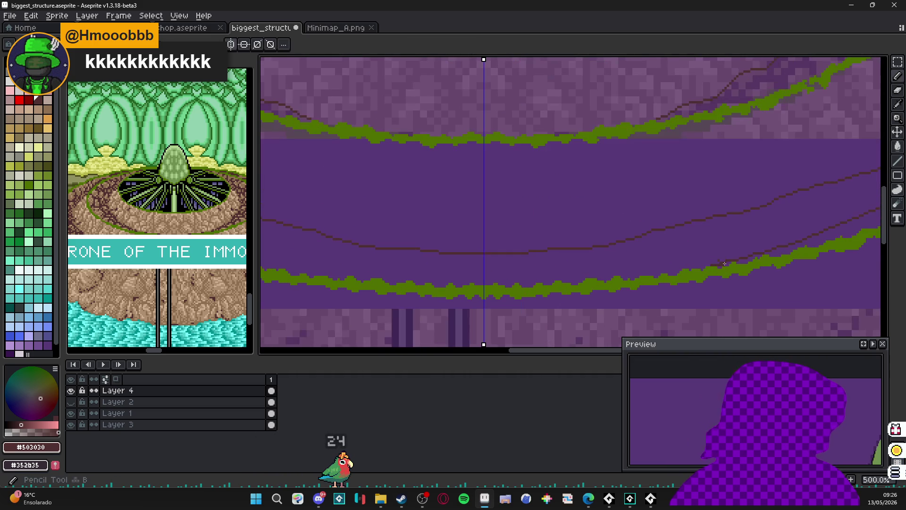
pyautogui.scroll(3, 479, 346)
pyautogui.scroll(3, 699, 207)
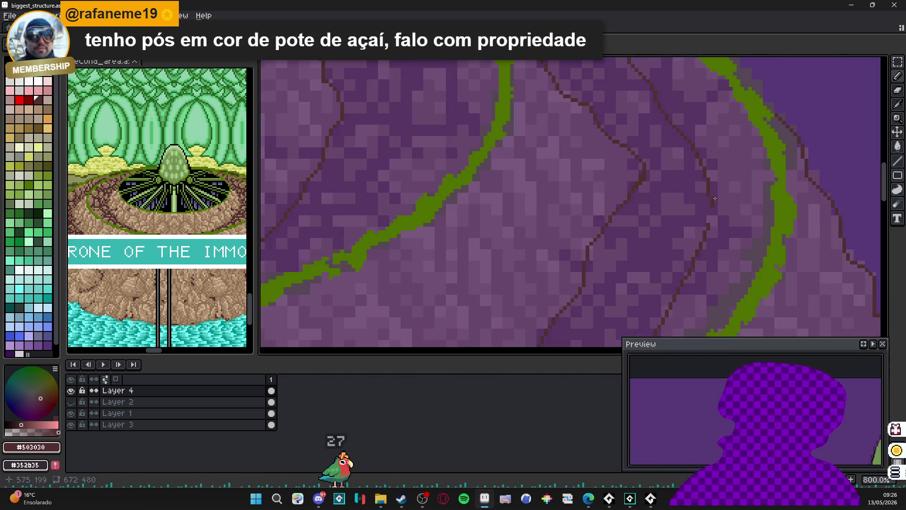
pyautogui.scroll(3, 695, 249)
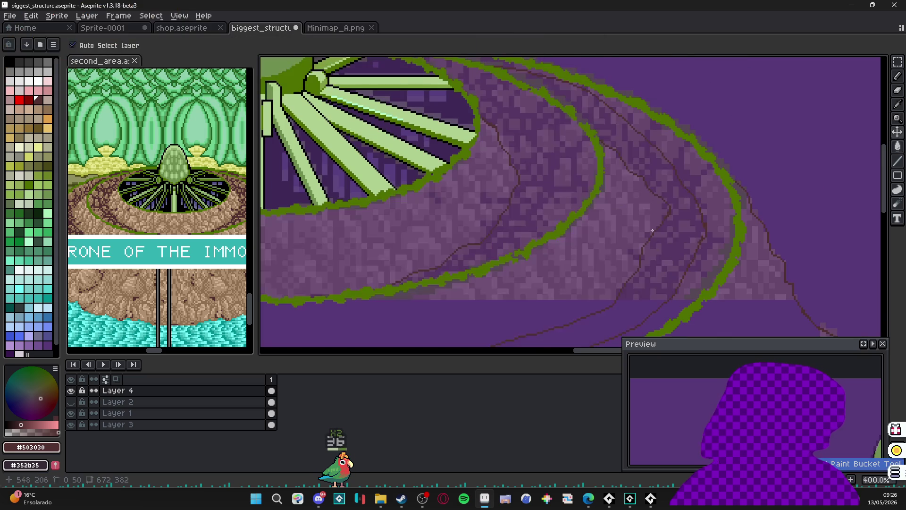
pyautogui.scroll(-2, 596, 182)
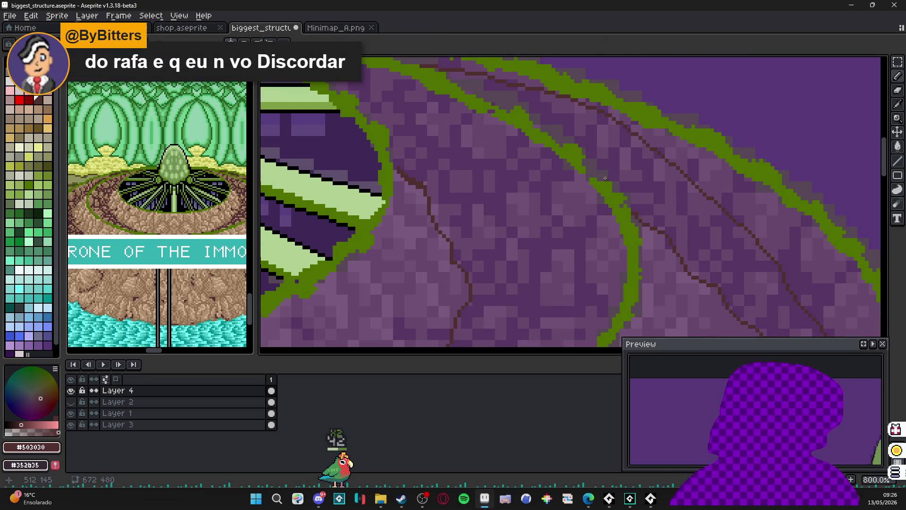
# Step: Switch to the Paint Bucket with dark brown #503030 and pan to the platform's right side
pyautogui.keyDown('alt'); pyautogui.click(593, 175); pyautogui.keyUp('alt')
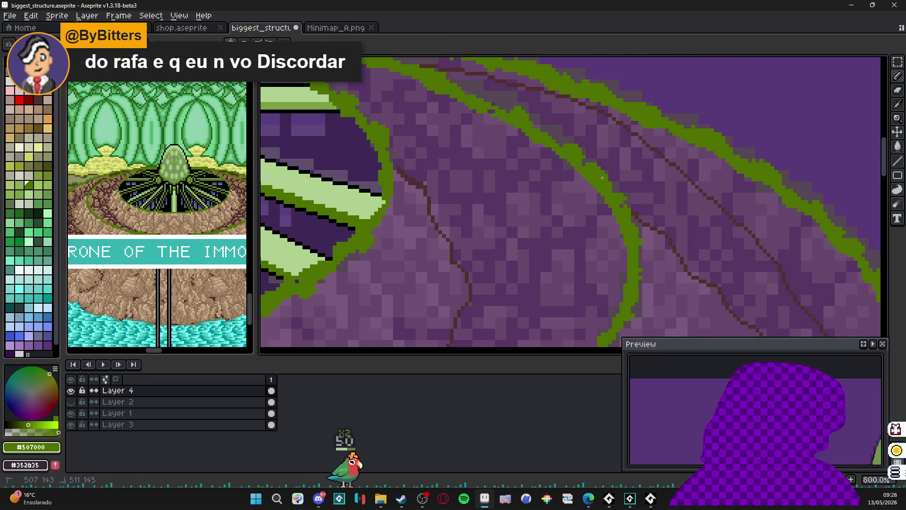
pyautogui.press('g')
pyautogui.keyDown('alt'); pyautogui.click(653, 222); pyautogui.keyUp('alt')
pyautogui.scroll(-5, 648, 201)
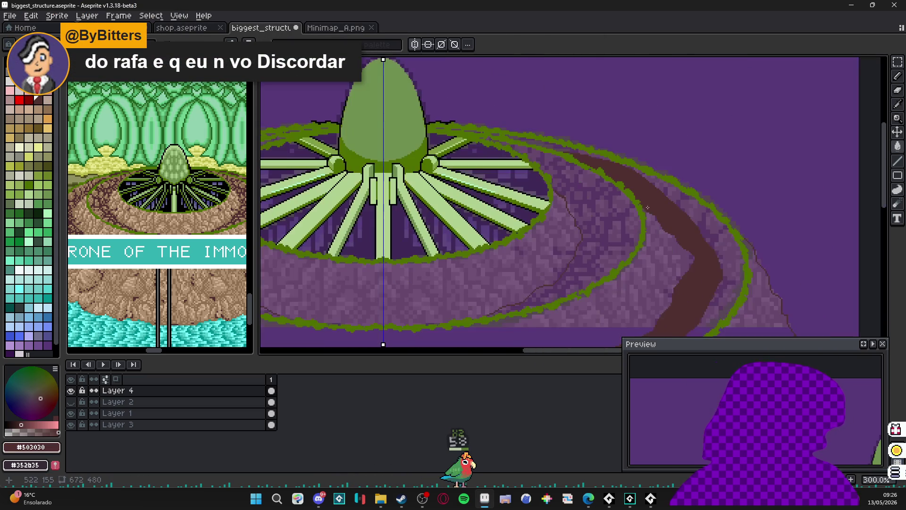
pyautogui.moveTo(489, 214)
pyautogui.mouseDown()
pyautogui.moveTo(481, 123)
pyautogui.moveTo(372, 188)
pyautogui.moveTo(401, 264)
pyautogui.moveTo(407, 209)
pyautogui.mouseUp()
# Step: Zoom in on the reference artwork's tan ground texture beside the throne sprite
pyautogui.scroll(2, 447, 162)
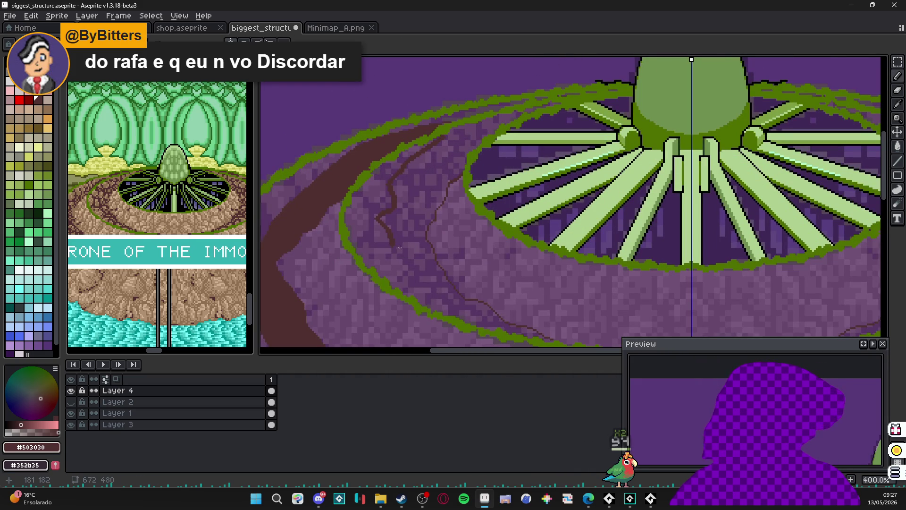
pyautogui.scroll(-2, 457, 310)
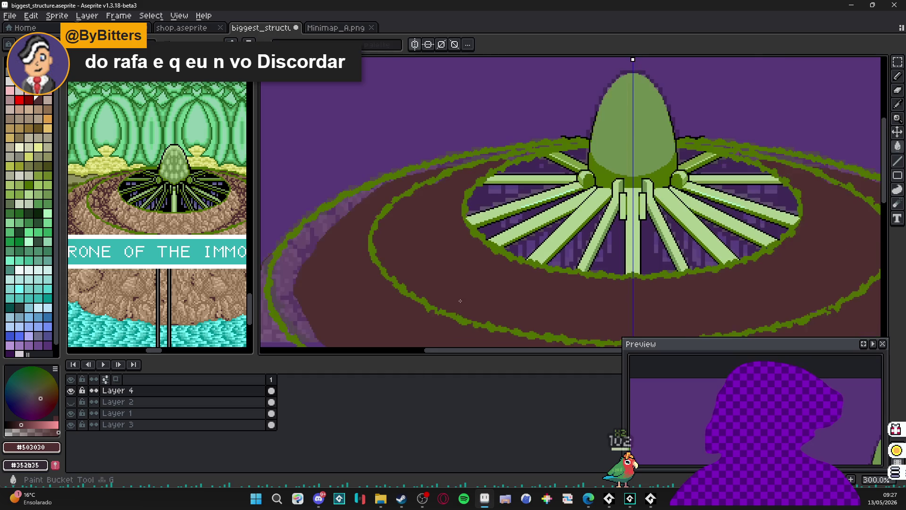
pyautogui.scroll(3, 429, 226)
pyautogui.scroll(-1, 632, 212)
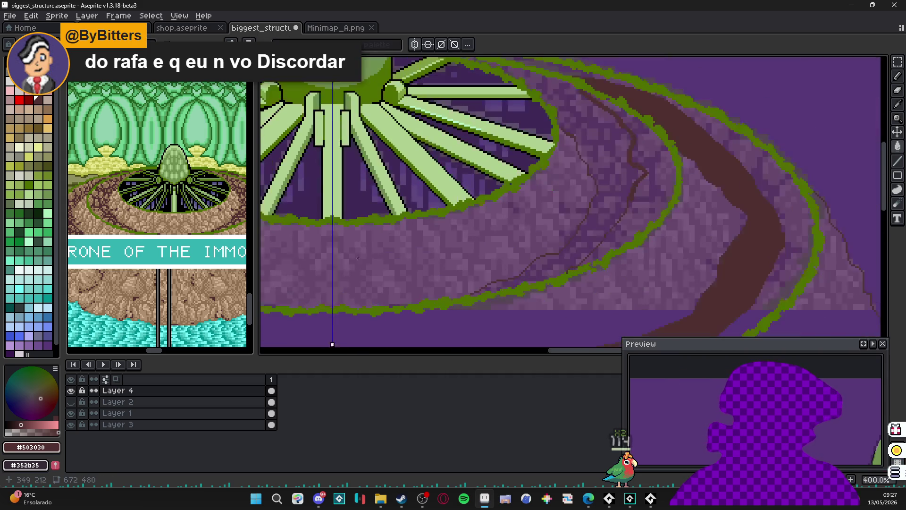
pyautogui.scroll(2, 632, 212)
pyautogui.scroll(3, 640, 276)
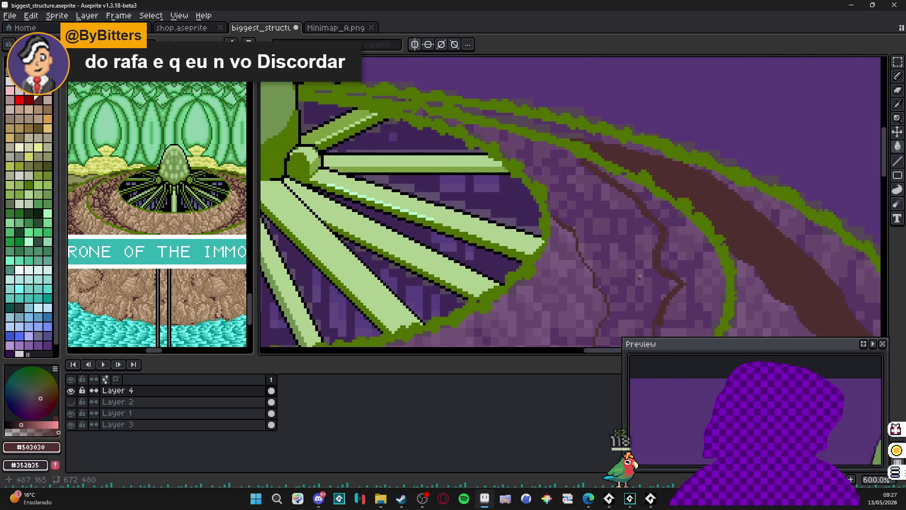
pyautogui.scroll(1, 599, 185)
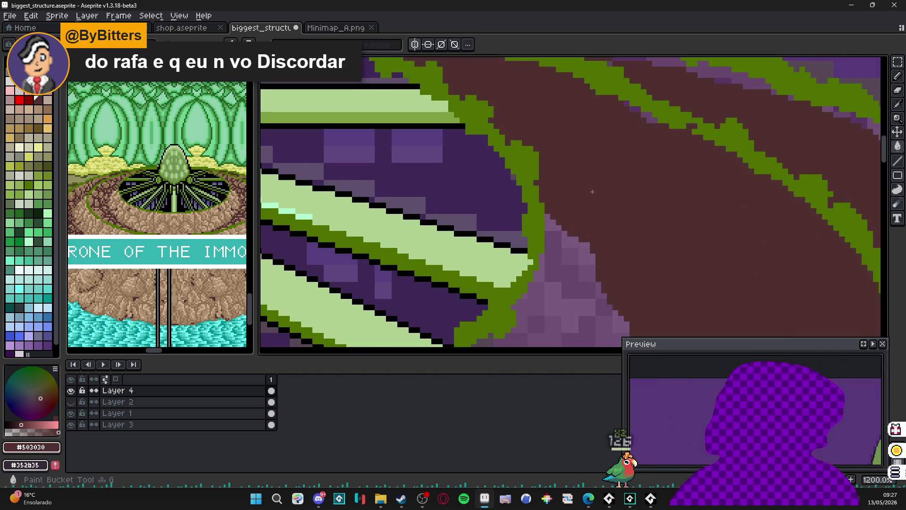
pyautogui.scroll(-6, 595, 225)
pyautogui.scroll(5, 595, 225)
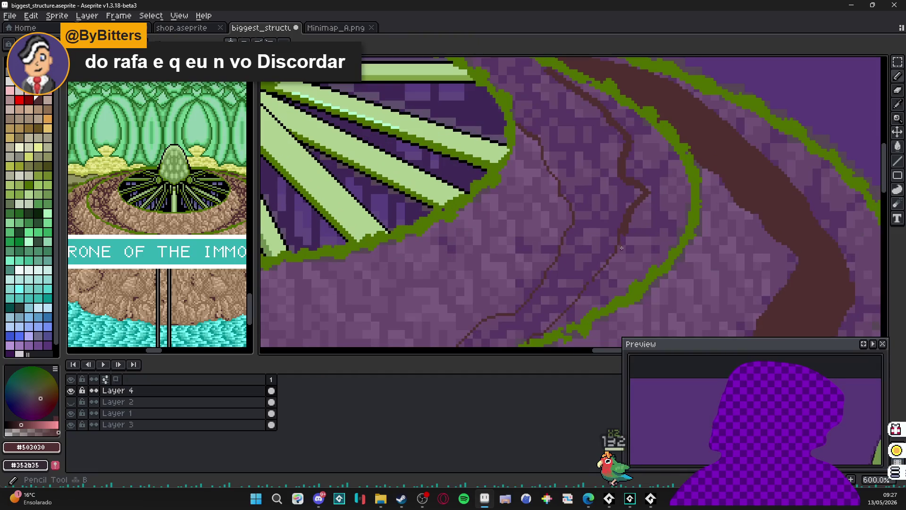
pyautogui.scroll(1, 616, 251)
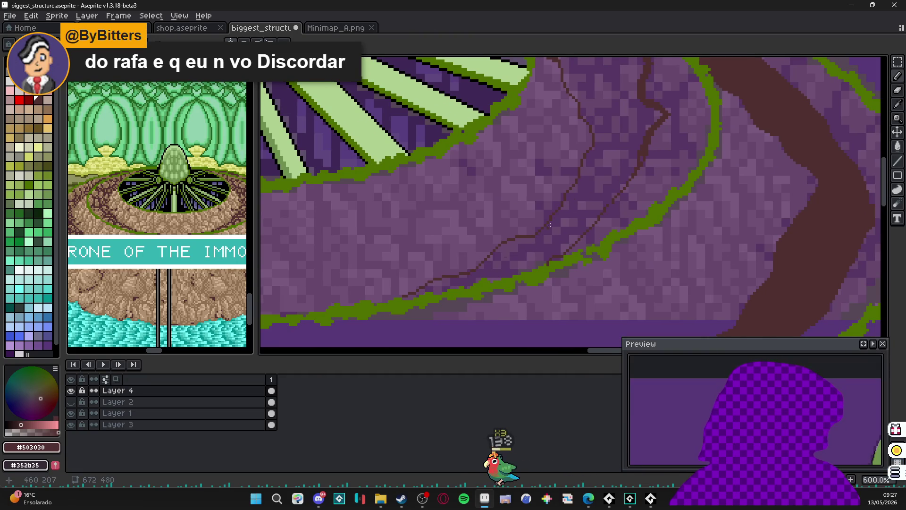
pyautogui.scroll(-1, 560, 301)
pyautogui.hscroll(-5, 560, 302)
pyautogui.scroll(-1, 509, 206)
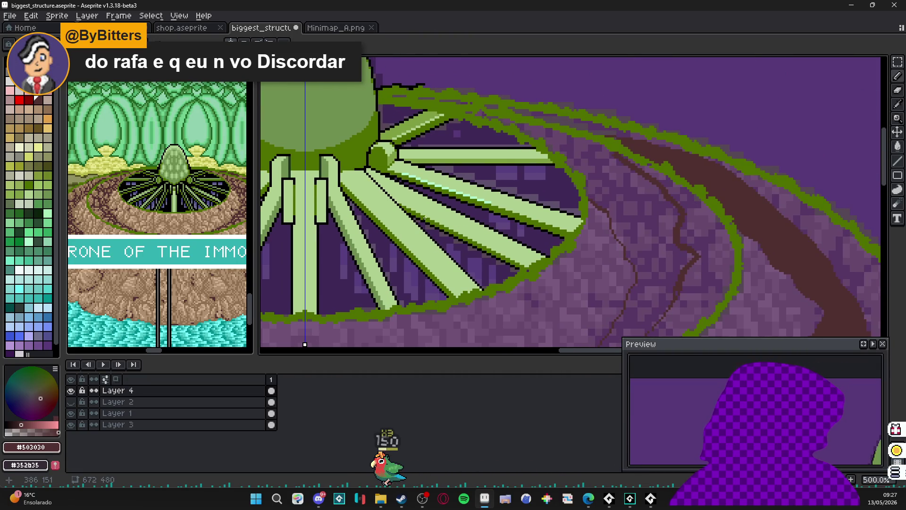
pyautogui.hscroll(-5, 510, 206)
pyautogui.scroll(-3, 543, 170)
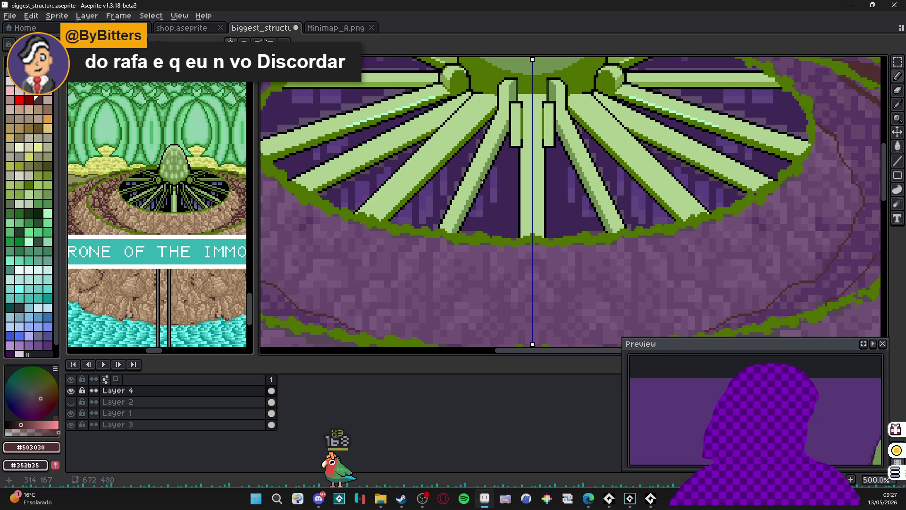
pyautogui.scroll(-2, 480, 182)
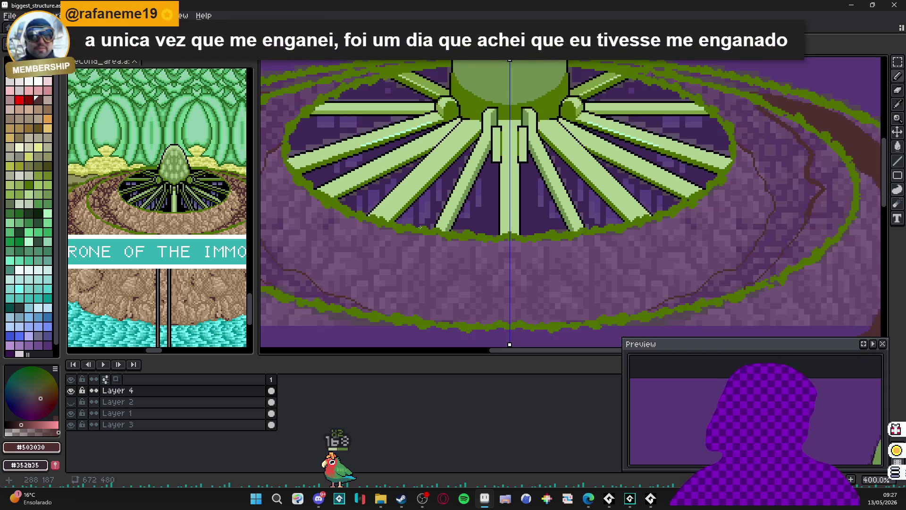
pyautogui.scroll(1, 424, 309)
pyautogui.scroll(1, 424, 309)
pyautogui.scroll(1, 424, 309)
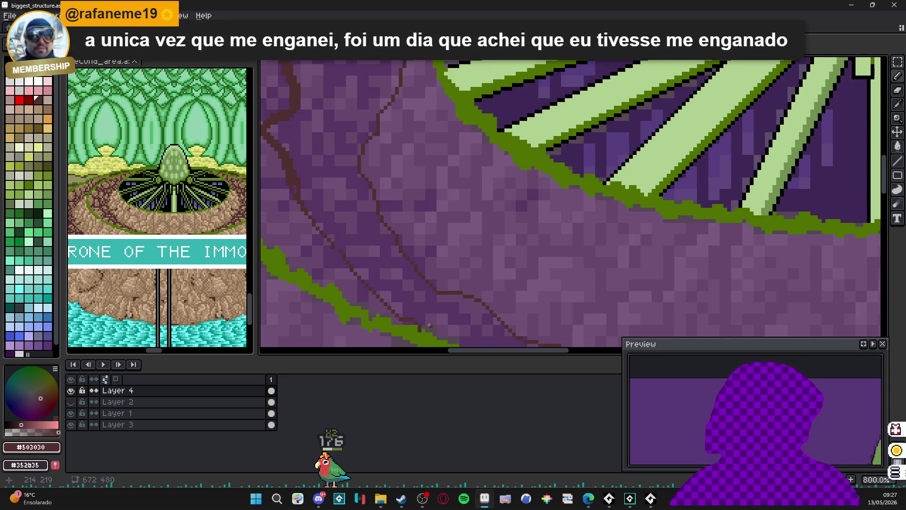
pyautogui.scroll(3, 364, 226)
pyautogui.press('g')
pyautogui.scroll(-3, 364, 226)
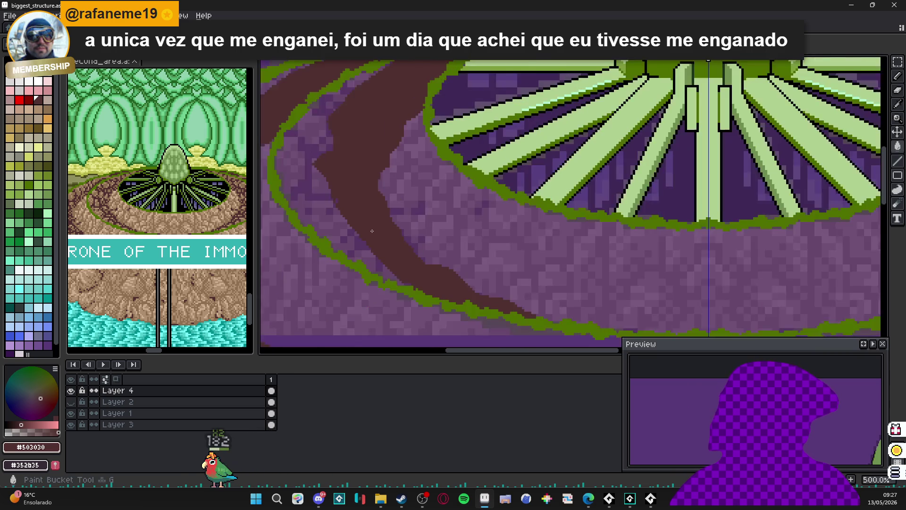
pyautogui.scroll(3, 340, 201)
pyautogui.scroll(-7, 341, 200)
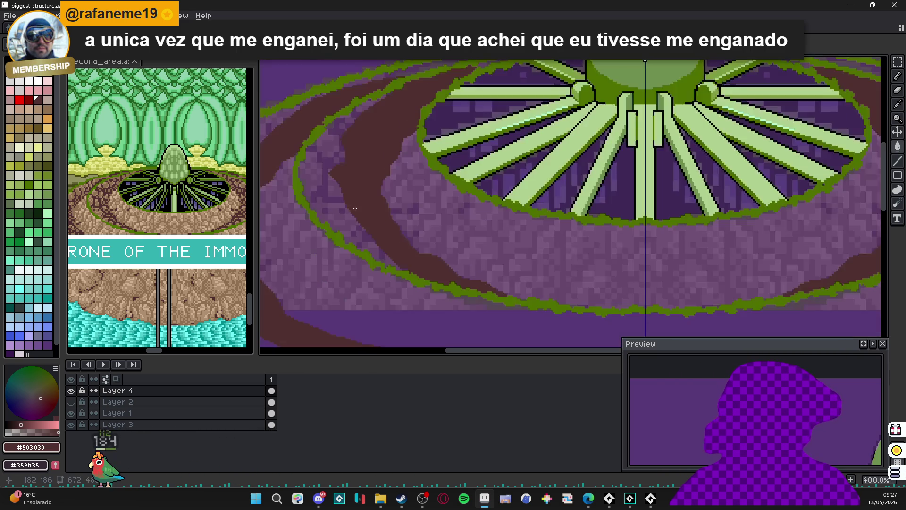
pyautogui.scroll(-1, 416, 229)
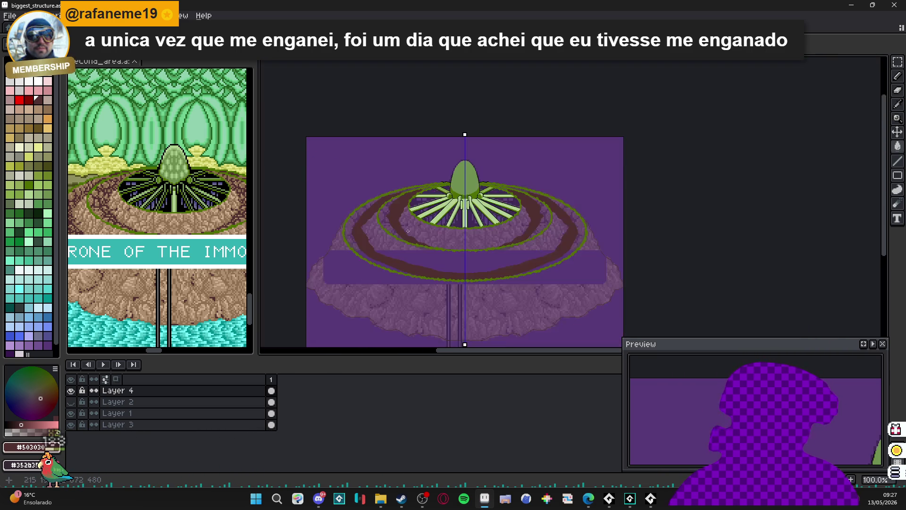
pyautogui.scroll(1, 406, 184)
pyautogui.scroll(-1, 372, 200)
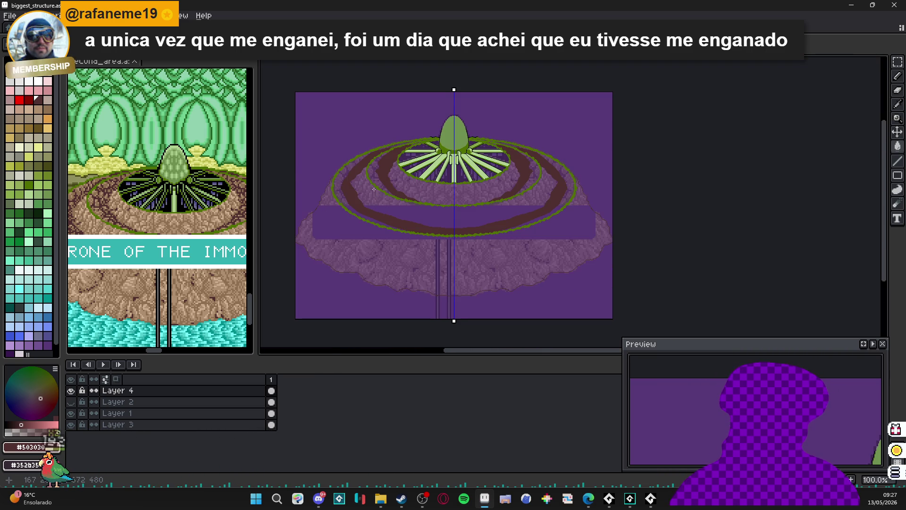
pyautogui.scroll(3, 143, 289)
# Step: Eyedrop tan #b09070 from the reference and bucket-fill the area below the rim
pyautogui.scroll(2, 143, 290)
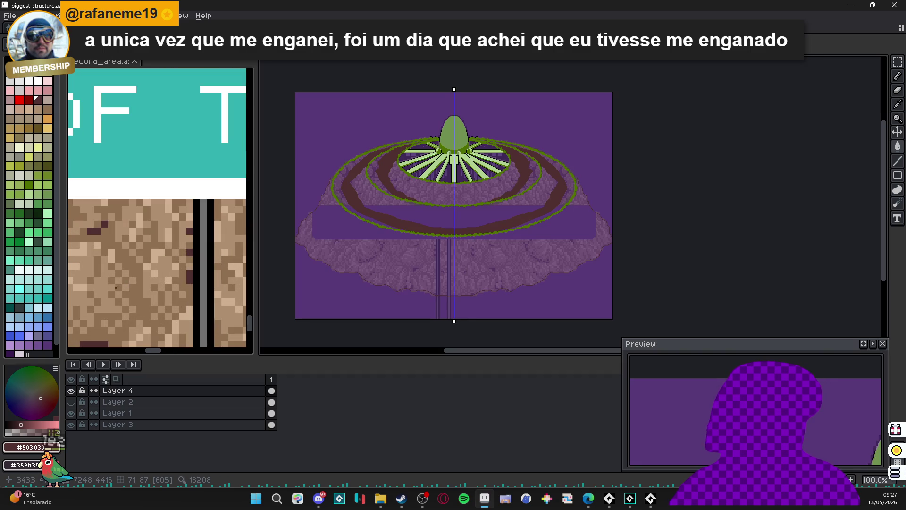
pyautogui.keyDown('alt'); pyautogui.click(143, 290); pyautogui.keyUp('alt')
pyautogui.scroll(1, 386, 213)
pyautogui.click(387, 213)
pyautogui.hotkey('ctrl', 'z')
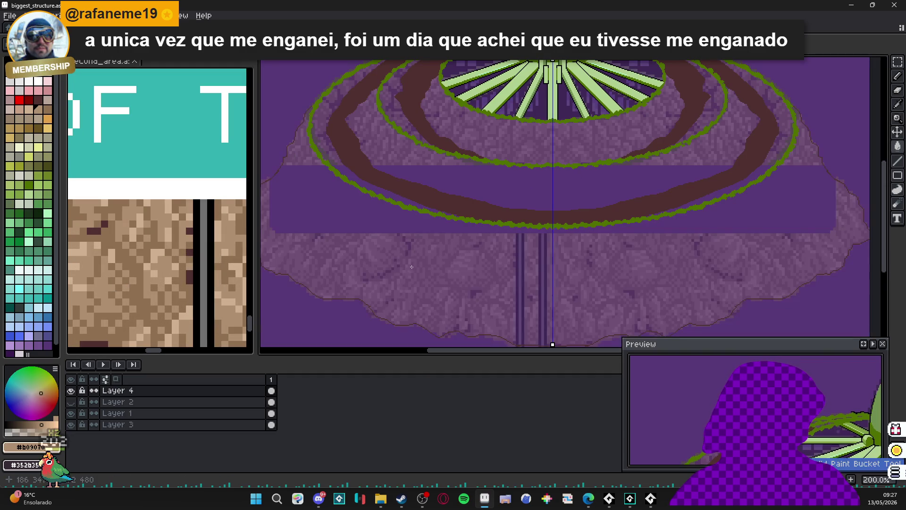
pyautogui.hotkey('ctrl', 'y')
# Step: Pan and zoom across the platform and dome to check the tan fill
pyautogui.moveTo(354, 273); pyautogui.dragTo(468, 197)
pyautogui.moveTo(341, 165); pyautogui.dragTo(184, 145)
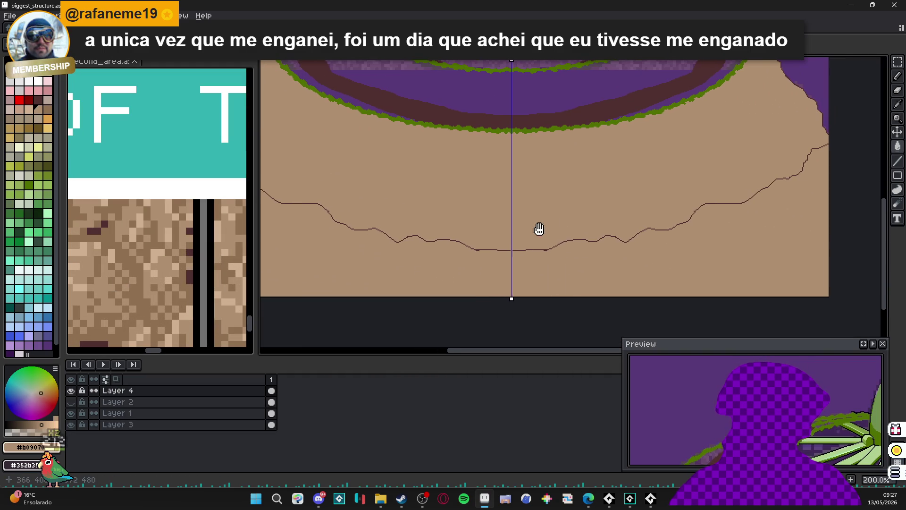
pyautogui.moveTo(649, 151)
pyautogui.mouseDown()
pyautogui.moveTo(606, 222)
pyautogui.moveTo(795, 269)
pyautogui.mouseUp()
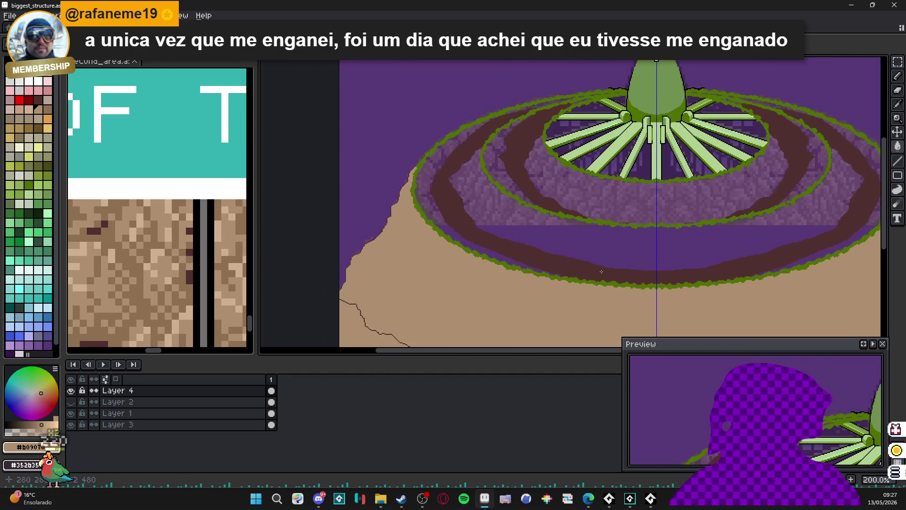
pyautogui.scroll(2, 402, 130)
pyautogui.moveTo(553, 250); pyautogui.dragTo(267, 144)
pyautogui.scroll(8, 616, 270)
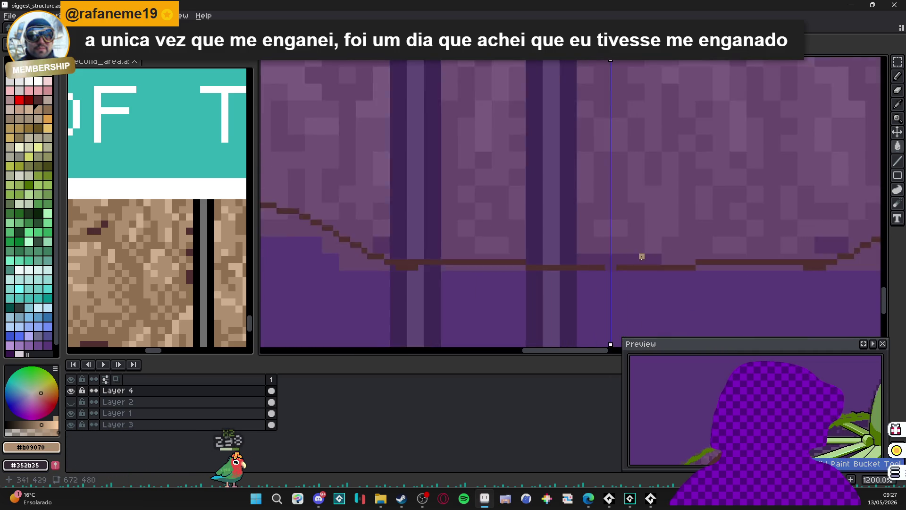
pyautogui.scroll(-10, 547, 287)
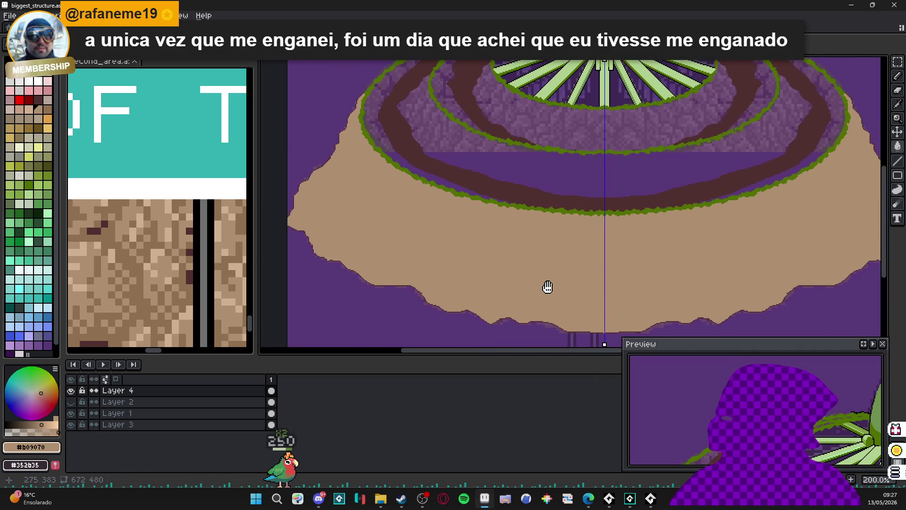
pyautogui.moveTo(547, 287); pyautogui.dragTo(543, 363)
pyautogui.scroll(2, 510, 245)
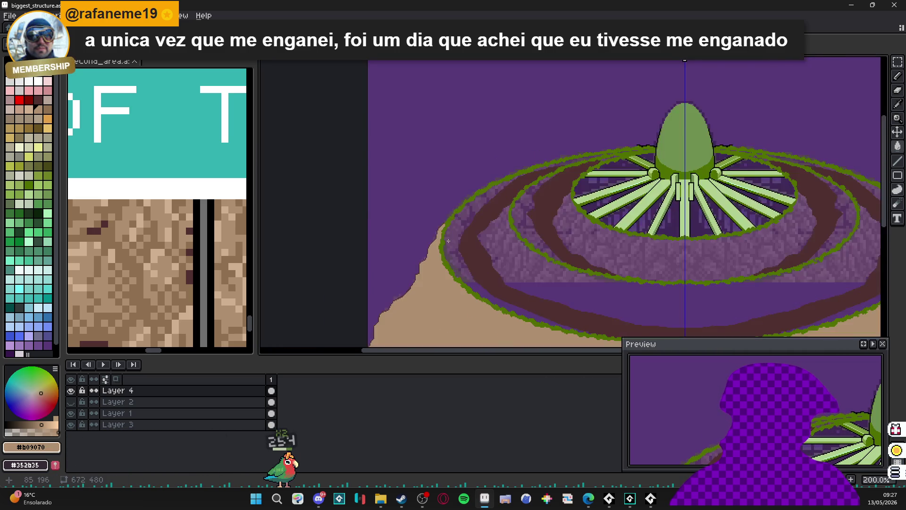
pyautogui.hscroll(5, 509, 246)
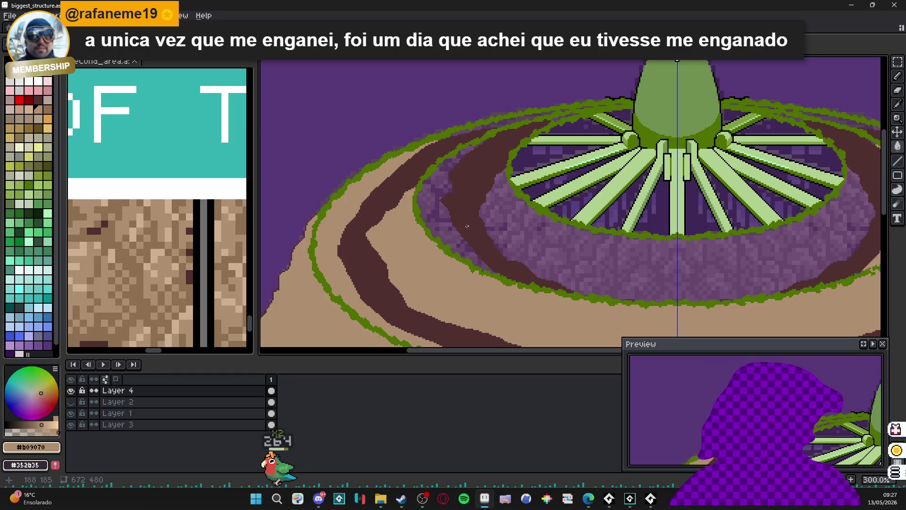
pyautogui.scroll(-1, 498, 238)
pyautogui.hscroll(2, 647, 227)
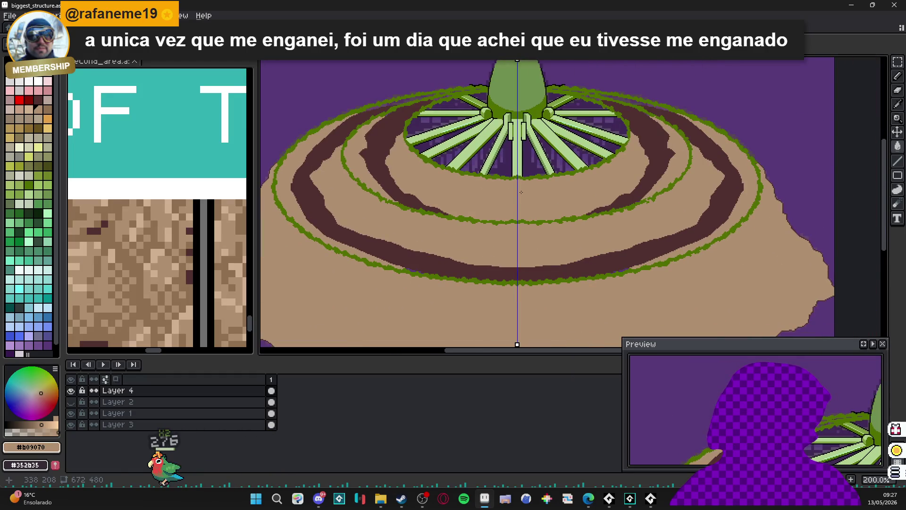
pyautogui.scroll(-2, 647, 227)
pyautogui.scroll(-1, 572, 209)
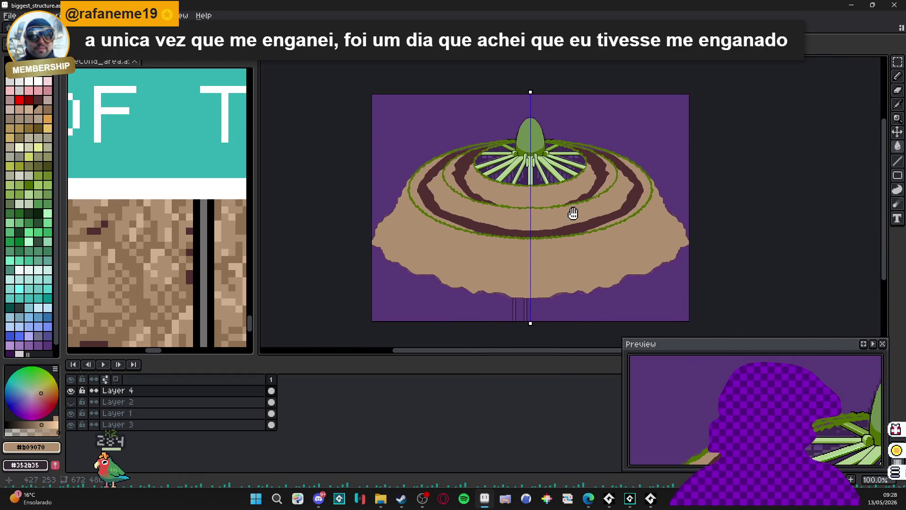
pyautogui.hscroll(2, 519, 272)
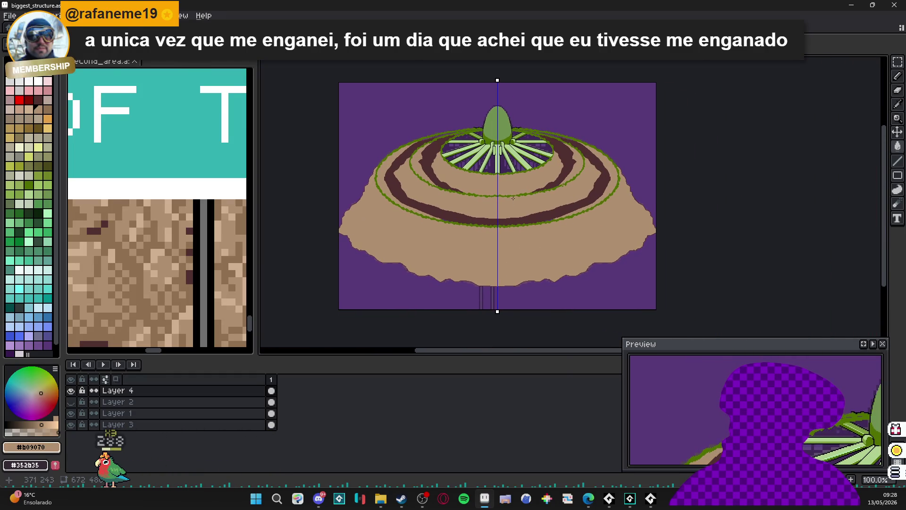
# Step: Zoom in and out over the platform's tan lower base to inspect it
pyautogui.scroll(1, 498, 192)
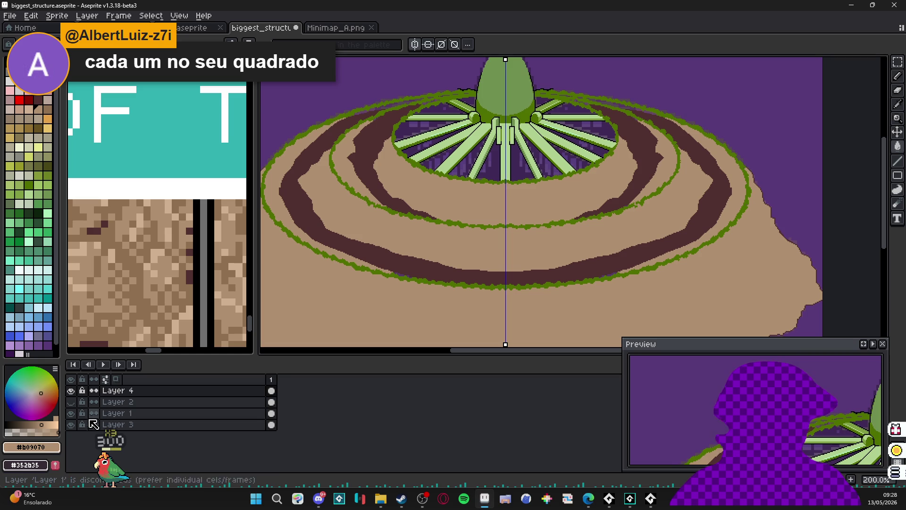
pyautogui.scroll(-1, 442, 238)
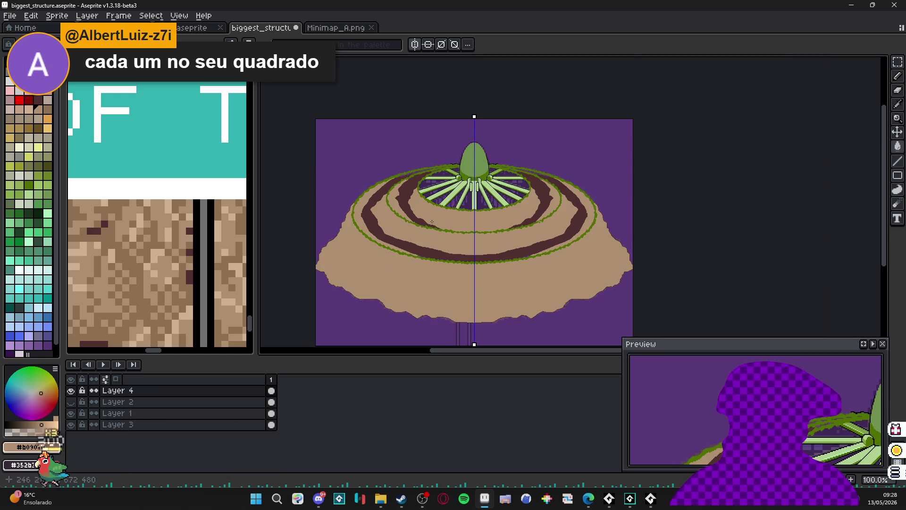
pyautogui.scroll(1, 440, 227)
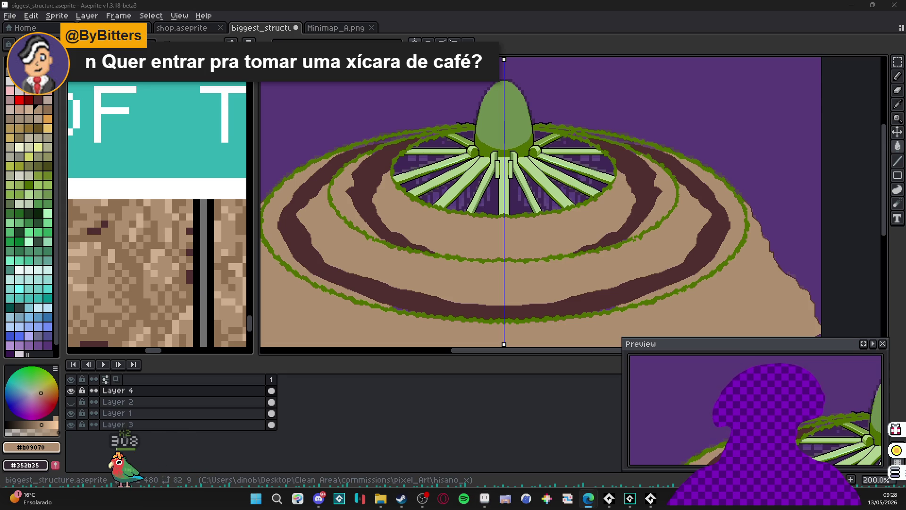
pyautogui.scroll(-1, 445, 191)
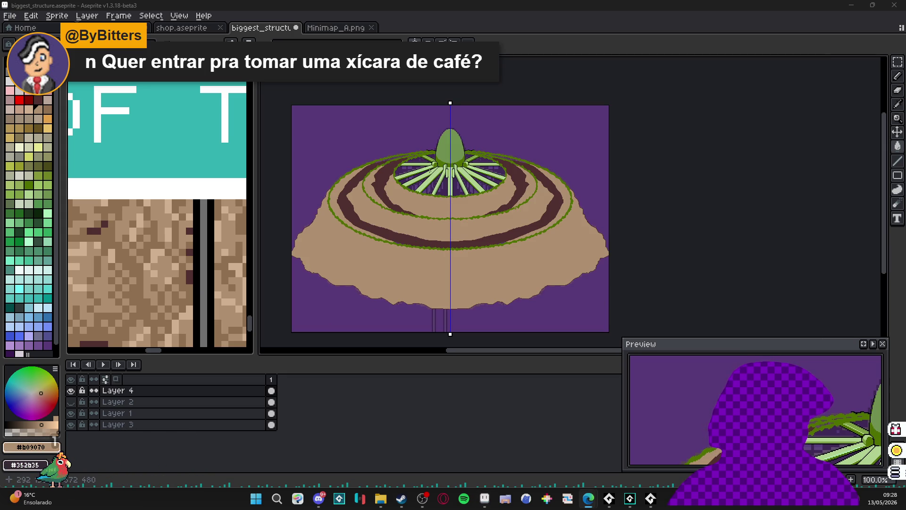
pyautogui.scroll(2, 437, 169)
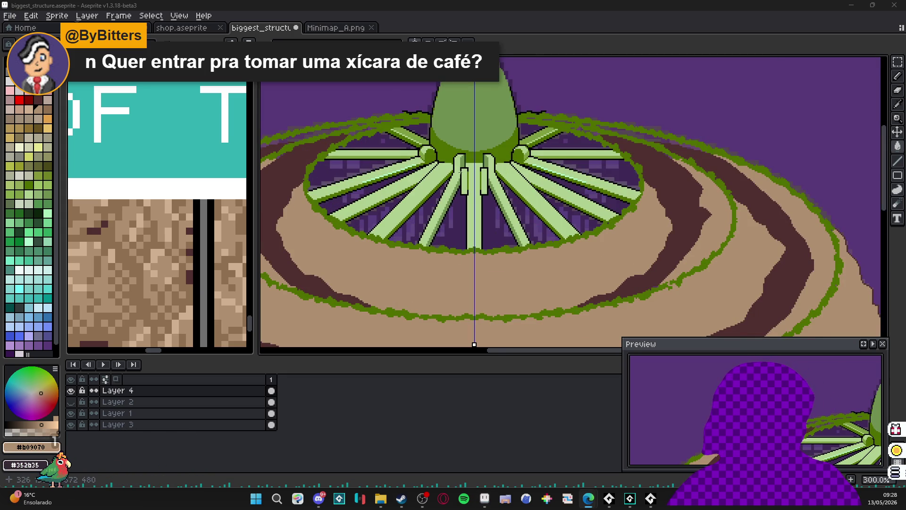
pyautogui.scroll(2, 474, 169)
pyautogui.scroll(-2, 474, 170)
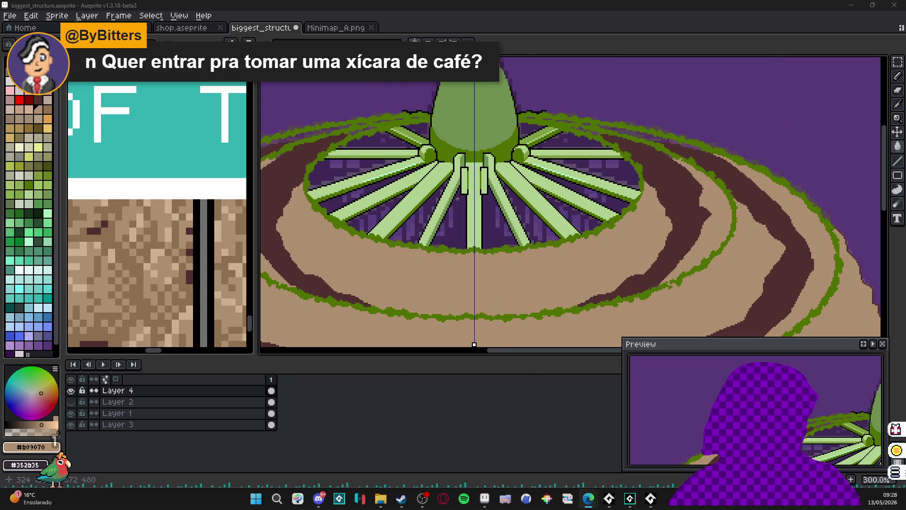
pyautogui.scroll(-3, 367, 182)
pyautogui.scroll(2, 404, 188)
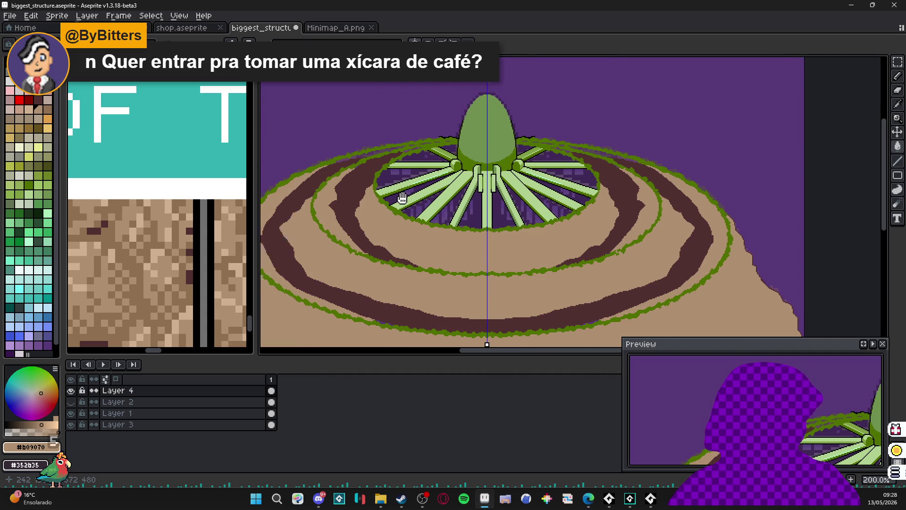
pyautogui.scroll(-1, 408, 172)
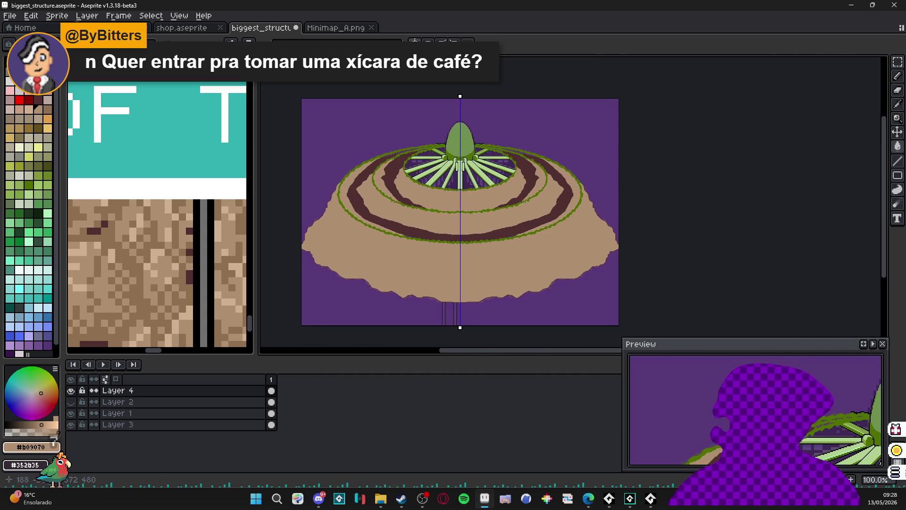
pyautogui.scroll(1, 588, 245)
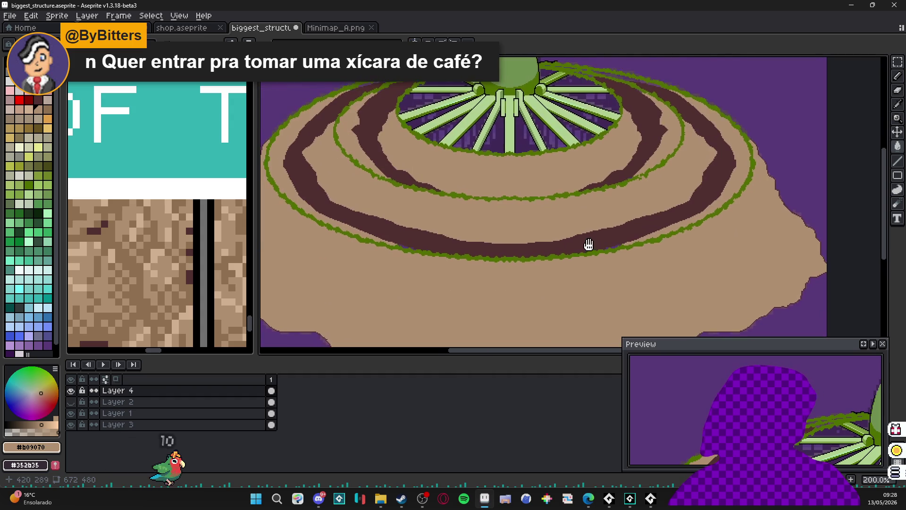
# Step: Hide the timeline, shrink the reference panel, close Preview, and start a screen capture
pyautogui.press('Tab')
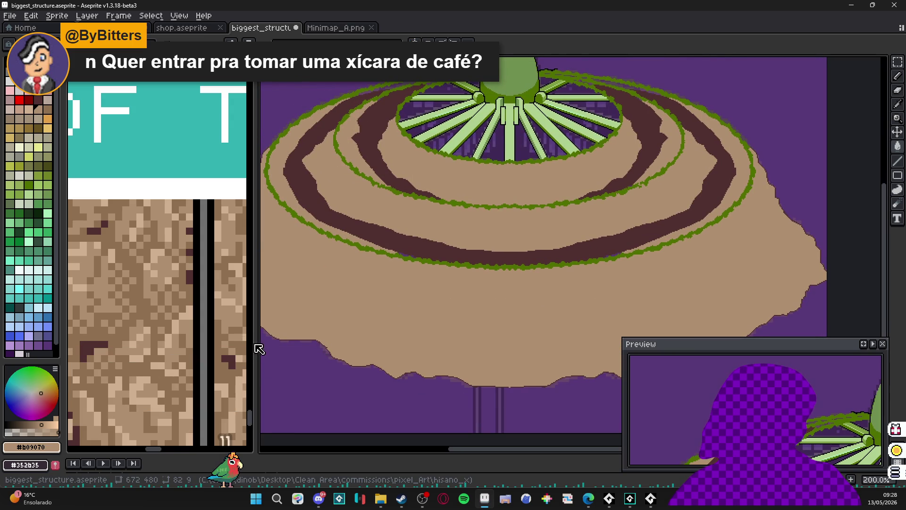
pyautogui.moveTo(256, 347); pyautogui.dragTo(168, 335)
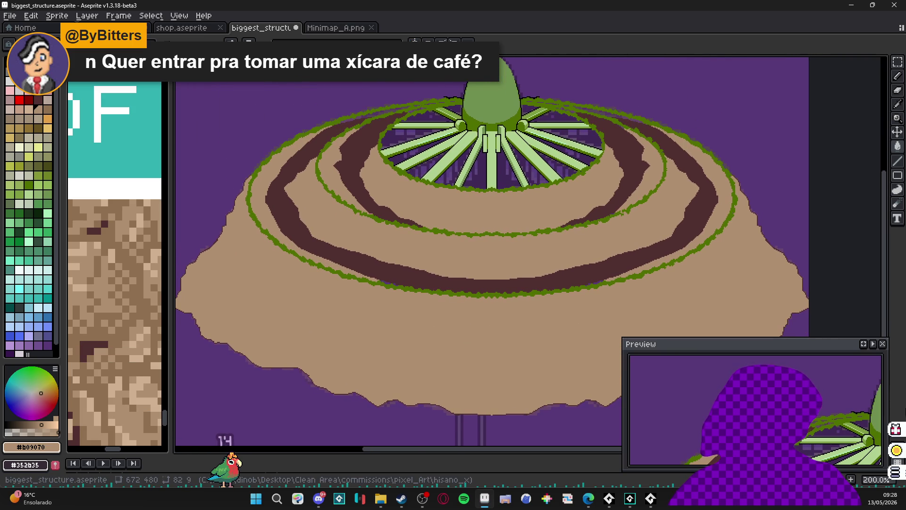
pyautogui.click(882, 344)
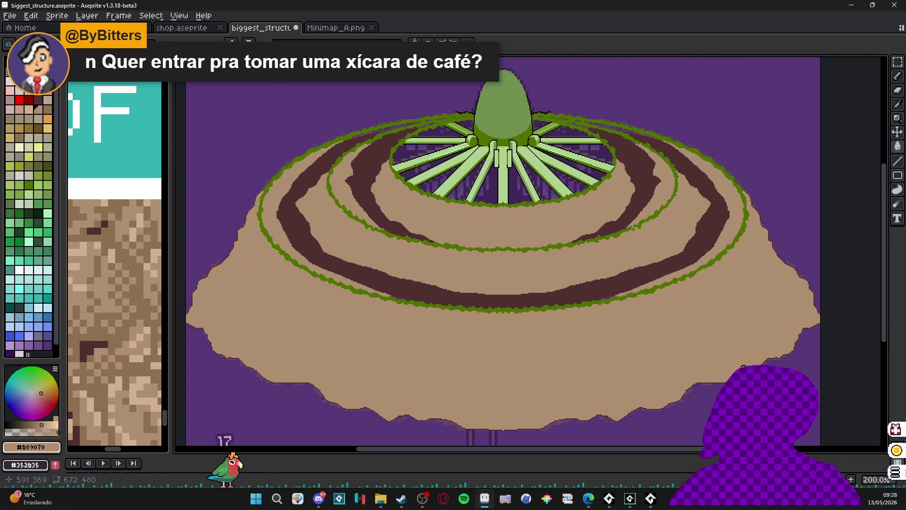
pyautogui.press('super+shift+s')
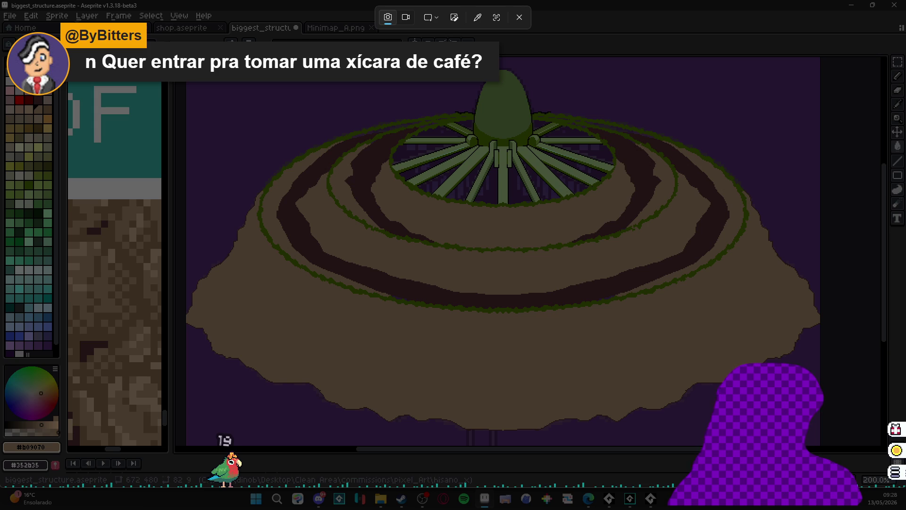
# Step: Snip the throne canvas area as a screenshot, then bring up the Downloads folder window
pyautogui.moveTo(185, 58); pyautogui.dragTo(823, 442)
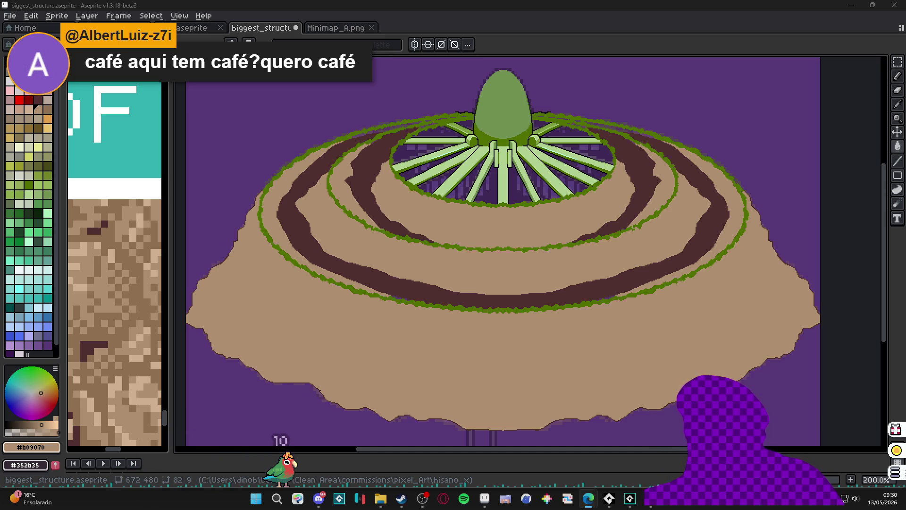
pyautogui.hotkey('alt', 'Tab')
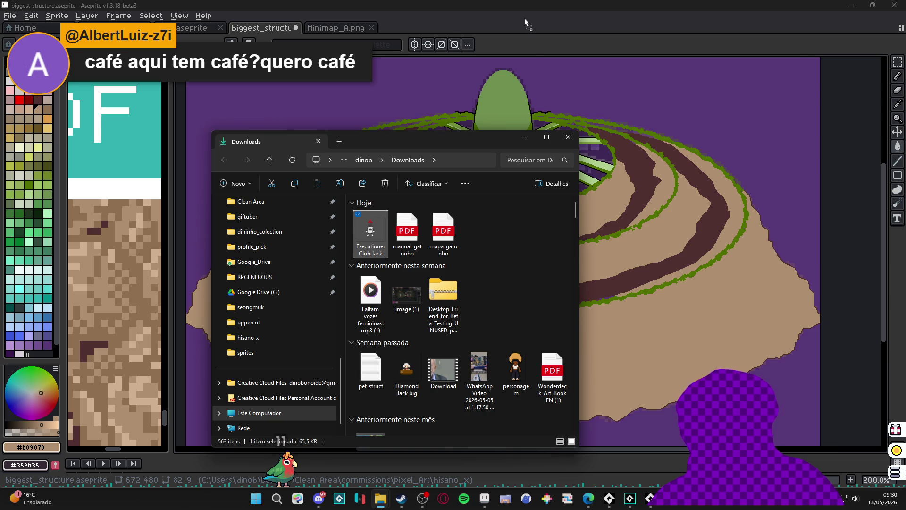
# Step: Open Executioner Club Jack.gif in Aseprite and minimize the file window
pyautogui.moveTo(525, 22); pyautogui.dragTo(524, 29)
pyautogui.click(523, 138)
pyautogui.scroll(2, 542, 276)
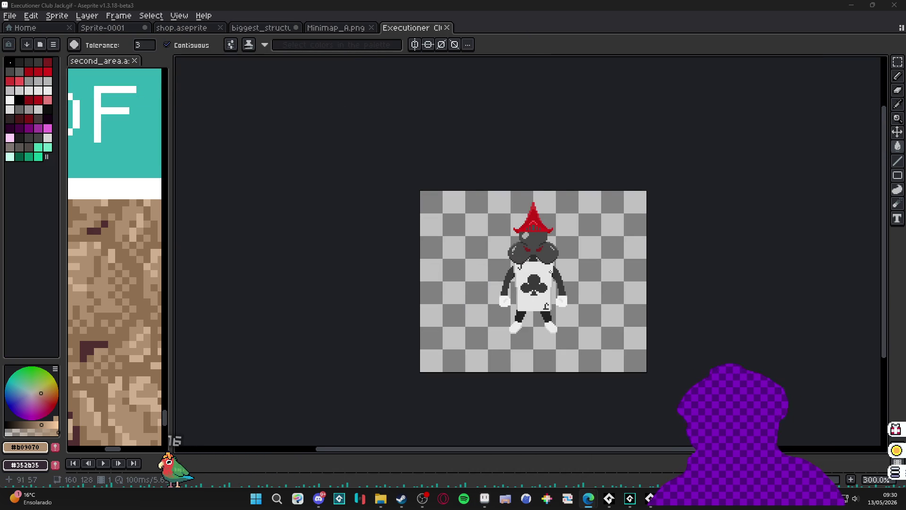
# Step: Show the pixel grid and marquee-select the area around the Club Jack character
pyautogui.press("ctrl+'")
pyautogui.press('v')
pyautogui.press('m')
pyautogui.scroll(1, 521, 265)
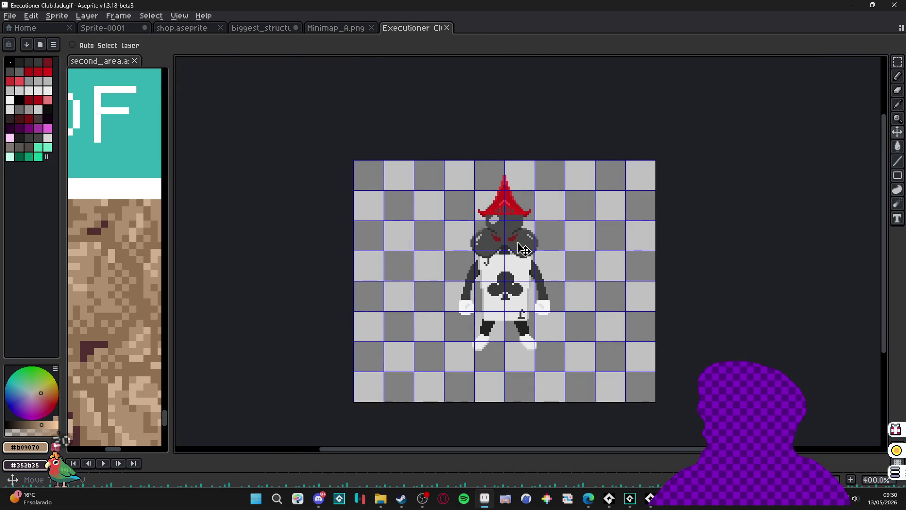
pyautogui.moveTo(473, 191); pyautogui.dragTo(466, 185)
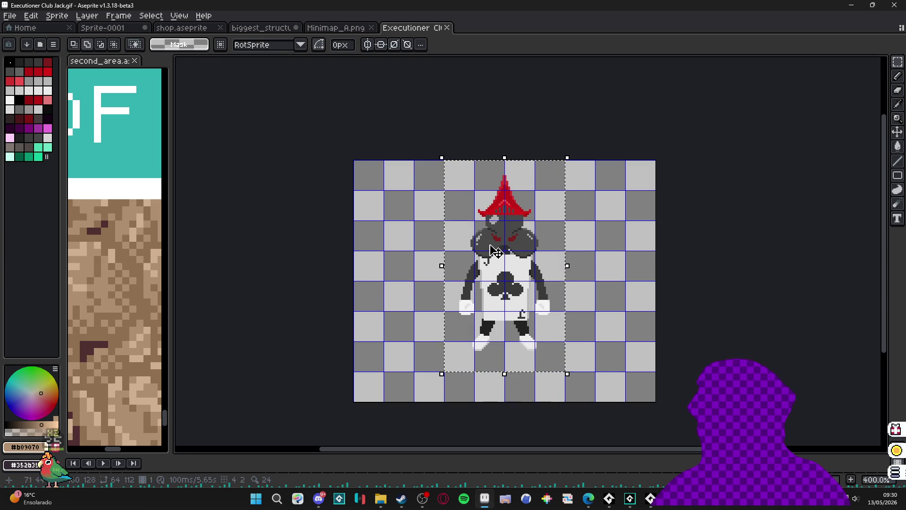
# Step: In Sprite-0001, select and copy the small blonde swordswoman
pyautogui.click(341, 30)
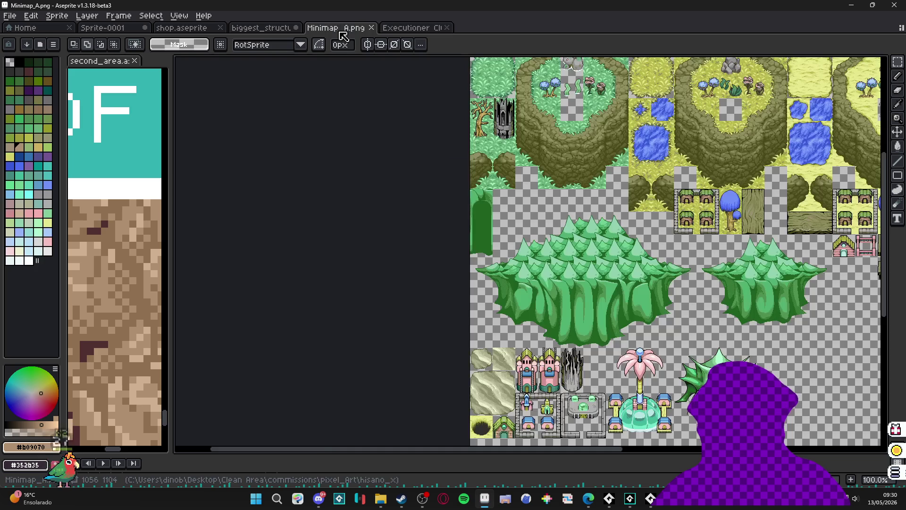
pyautogui.scroll(-1, 340, 29)
pyautogui.scroll(2, 340, 30)
pyautogui.click(183, 29)
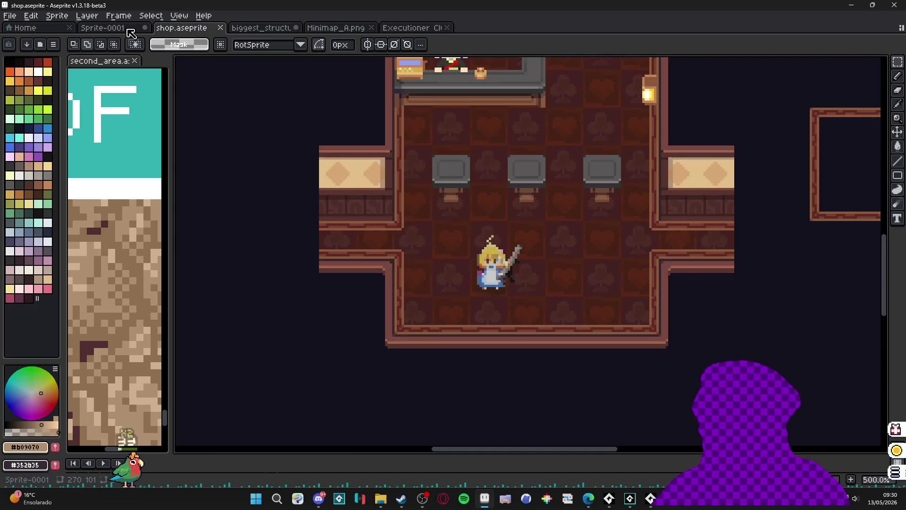
pyautogui.click(130, 33)
pyautogui.scroll(2, 386, 241)
pyautogui.press('v')
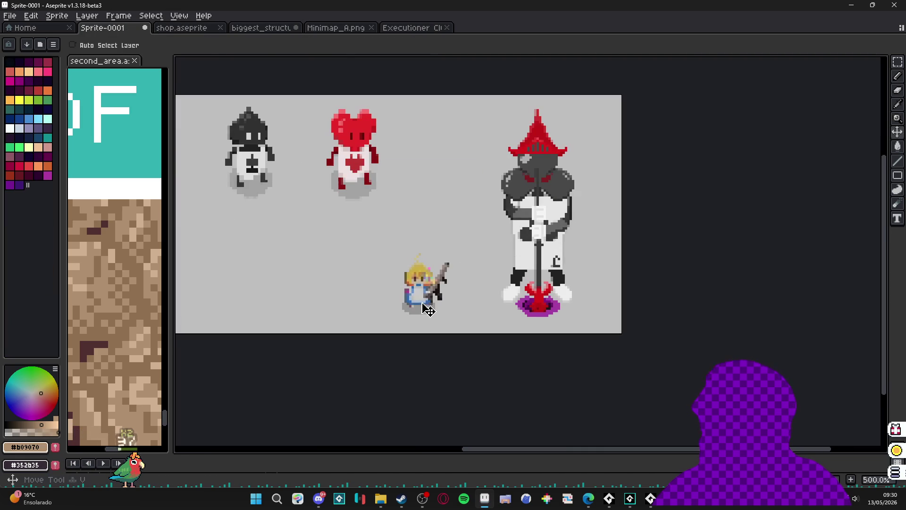
pyautogui.scroll(1, 427, 310)
pyautogui.press('m')
pyautogui.moveTo(354, 225); pyautogui.dragTo(469, 337)
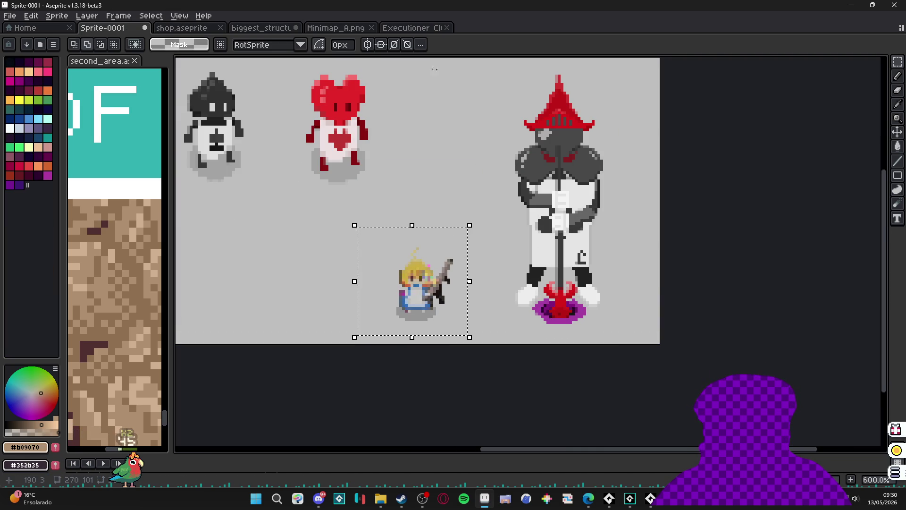
pyautogui.press('b')
# Step: Paste the swordswoman into the Club Jack sprite, lower on the canvas, and show the timeline
pyautogui.click(420, 27)
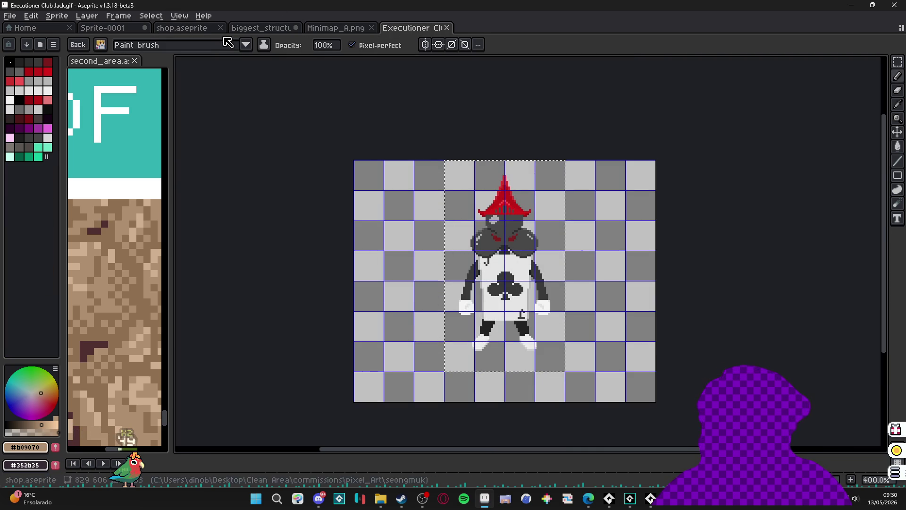
pyautogui.click(64, 16)
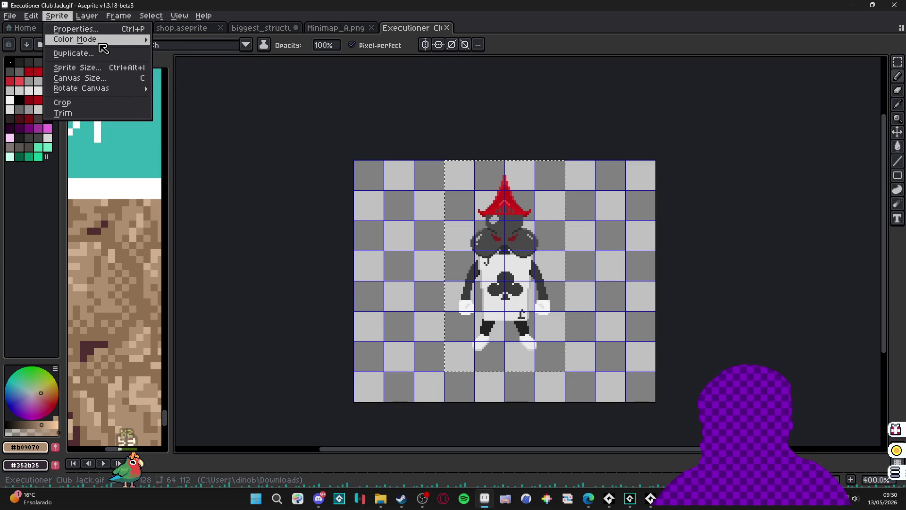
pyautogui.hotkey('ctrl', 'v')
pyautogui.moveTo(380, 232)
pyautogui.mouseDown()
pyautogui.moveTo(384, 298)
pyautogui.moveTo(425, 348)
pyautogui.mouseUp()
pyautogui.press('Escape')
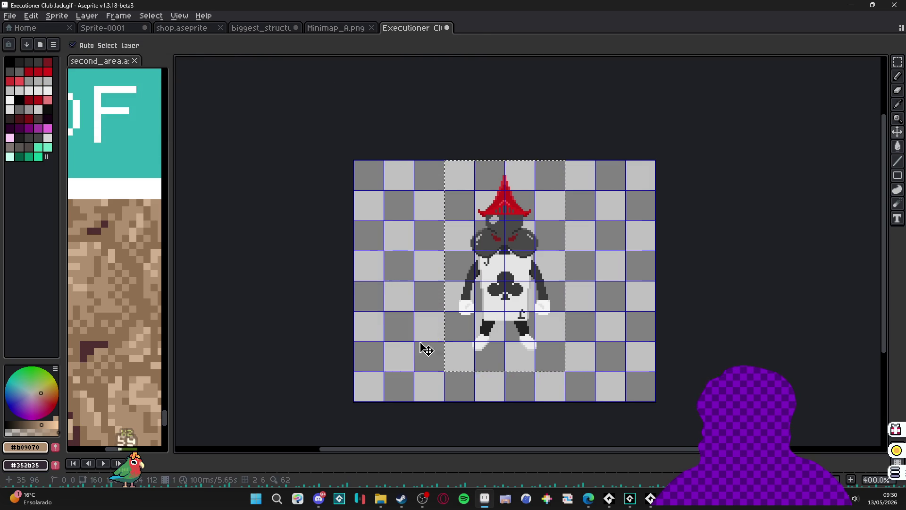
pyautogui.press('Tab')
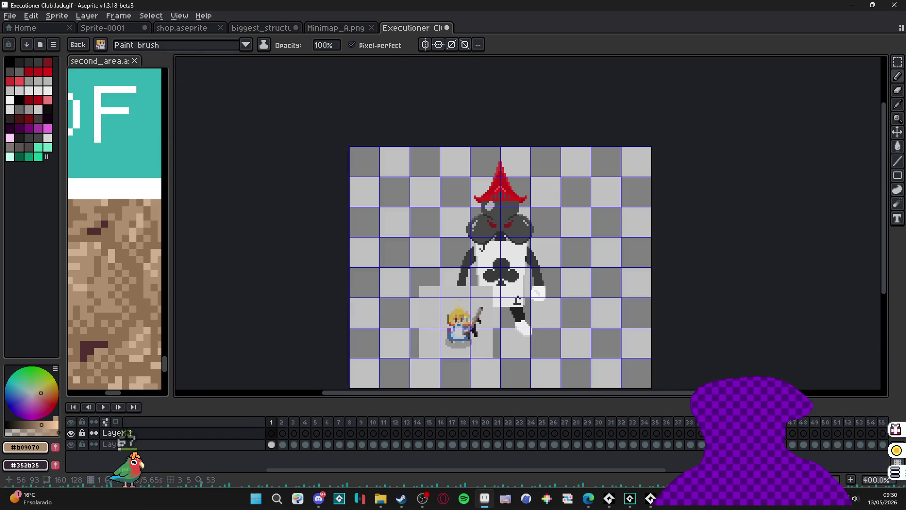
# Step: Nudge the swordswoman up, then reselect her on Layer 1
pyautogui.moveTo(452, 322)
pyautogui.mouseDown()
pyautogui.moveTo(496, 283)
pyautogui.moveTo(485, 264)
pyautogui.moveTo(440, 303)
pyautogui.moveTo(397, 313)
pyautogui.moveTo(403, 331)
pyautogui.moveTo(397, 310)
pyautogui.mouseUp()
pyautogui.press('w')
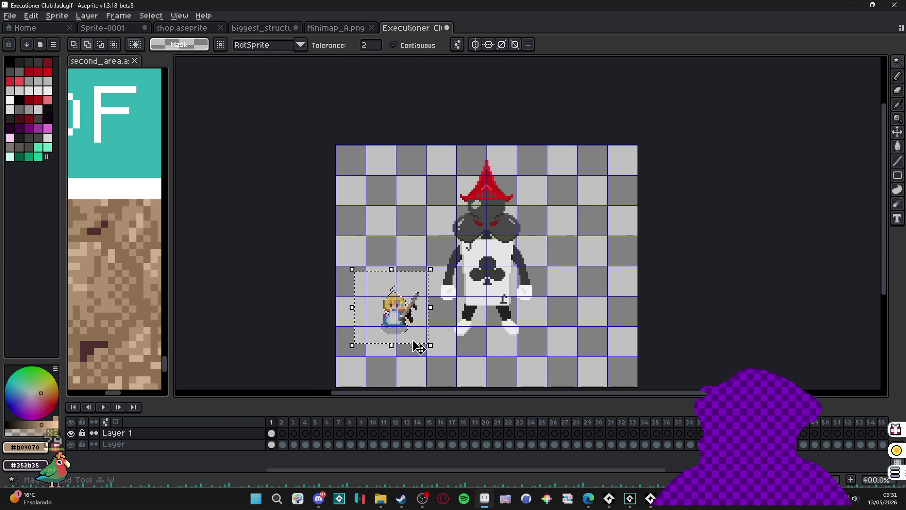
pyautogui.press('v')
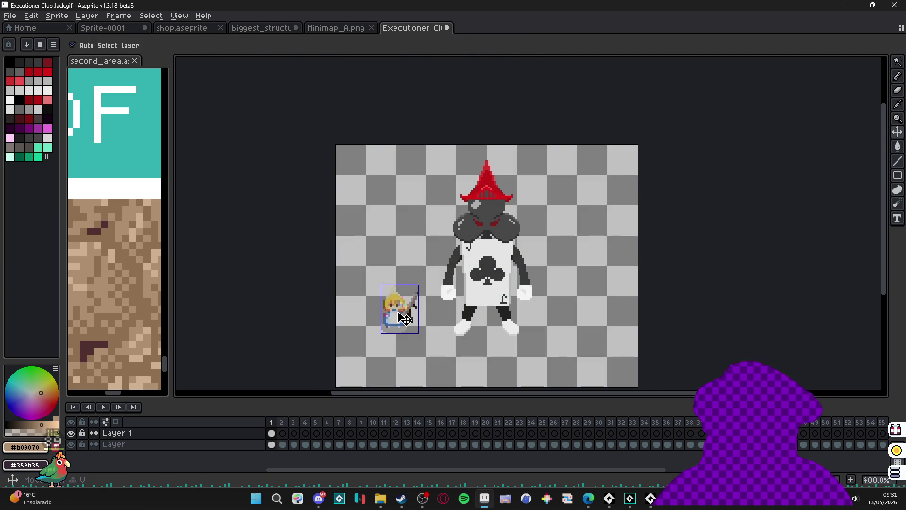
pyautogui.press('m')
pyautogui.moveTo(365, 273)
pyautogui.mouseDown()
pyautogui.moveTo(430, 343)
pyautogui.moveTo(402, 311)
pyautogui.mouseUp()
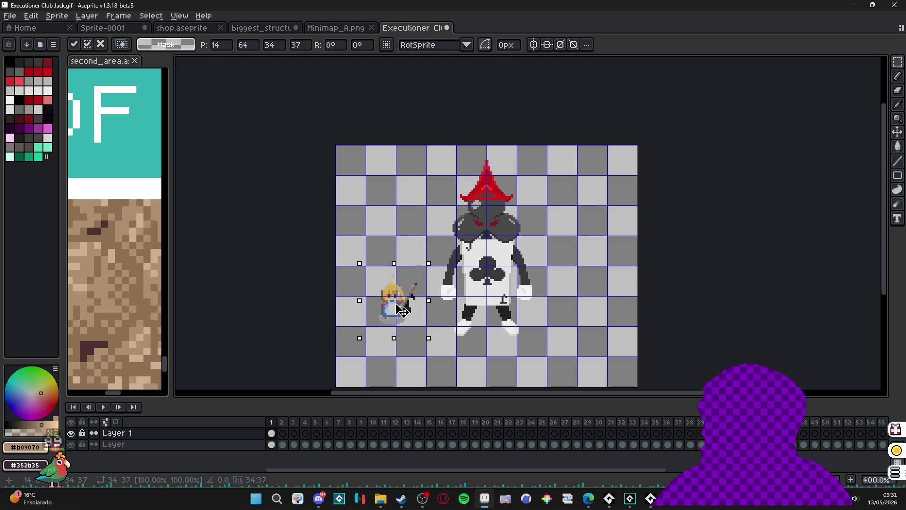
pyautogui.press('Return')
pyautogui.press('Down')
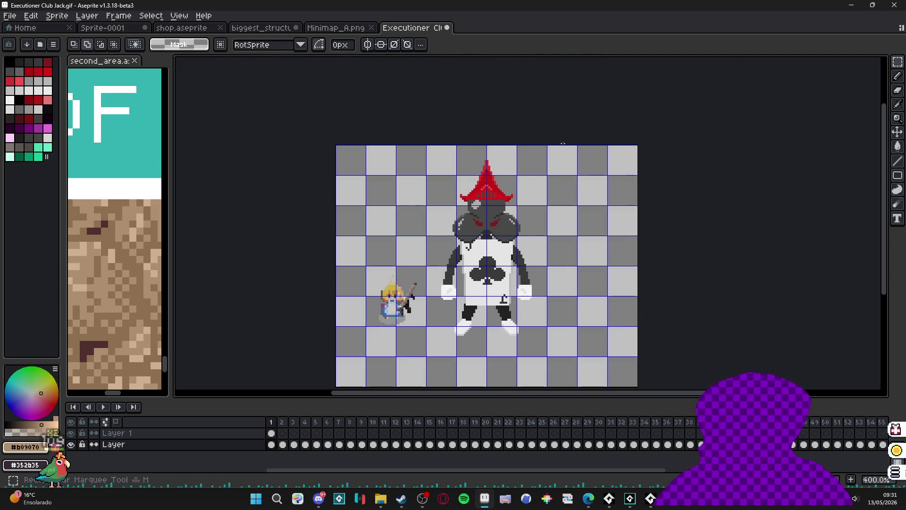
pyautogui.moveTo(563, 145); pyautogui.dragTo(447, 362)
pyautogui.keyDown('ctrl'); pyautogui.click(391, 297); pyautogui.keyUp('ctrl')
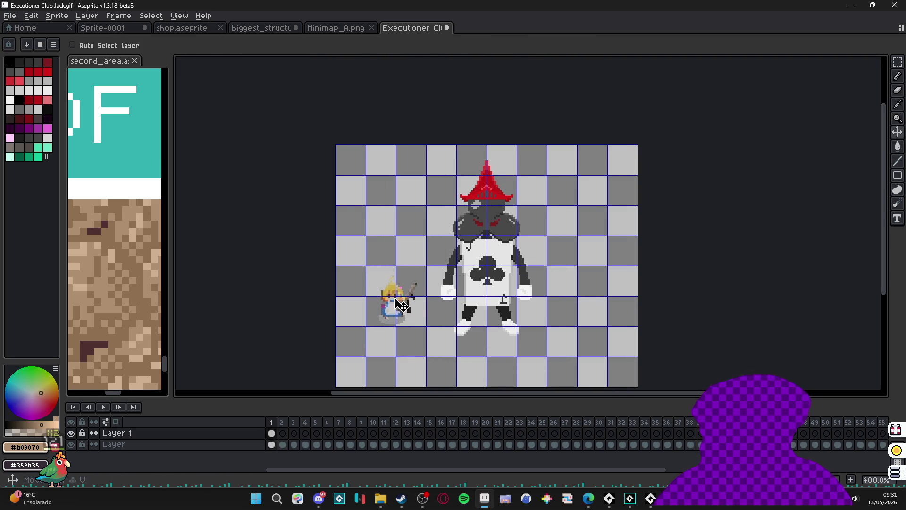
pyautogui.moveTo(362, 268); pyautogui.dragTo(428, 348)
# Step: Cut the swordswoman and her axe and paste them into a new sprite
pyautogui.hotkey('ctrl', 'x')
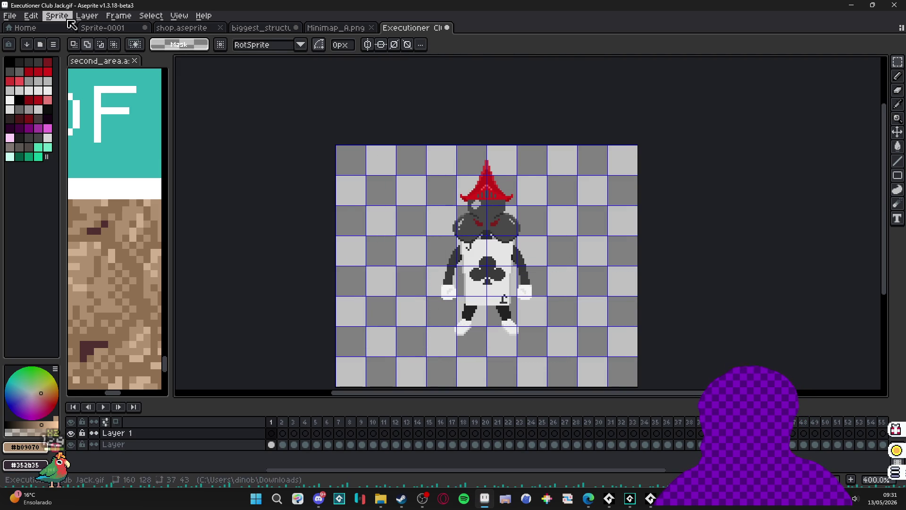
pyautogui.click(10, 16)
pyautogui.click(18, 29)
pyautogui.click(422, 349)
pyautogui.hotkey('ctrl', 'v')
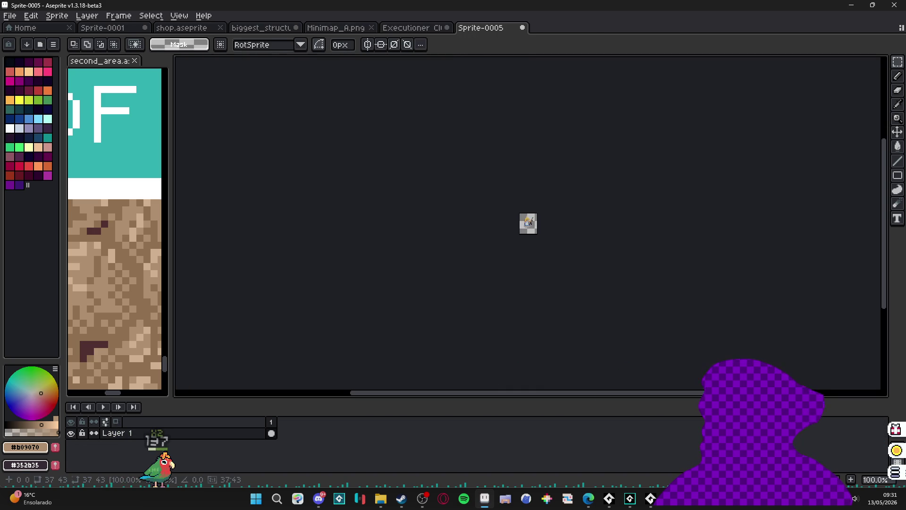
# Step: Scale the new sprite to 400% with Sprite Size
pyautogui.click(57, 16)
pyautogui.click(63, 77)
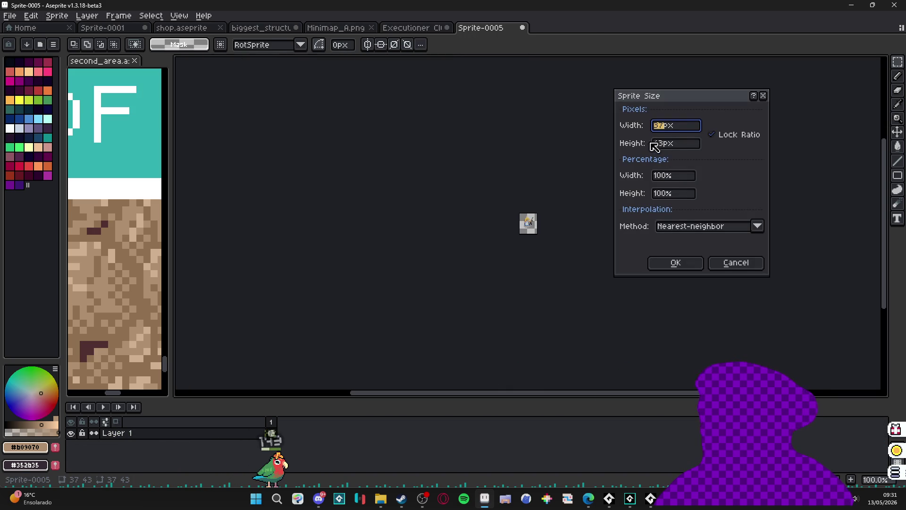
pyautogui.doubleClick(684, 179)
pyautogui.write('400')
pyautogui.press('Return')
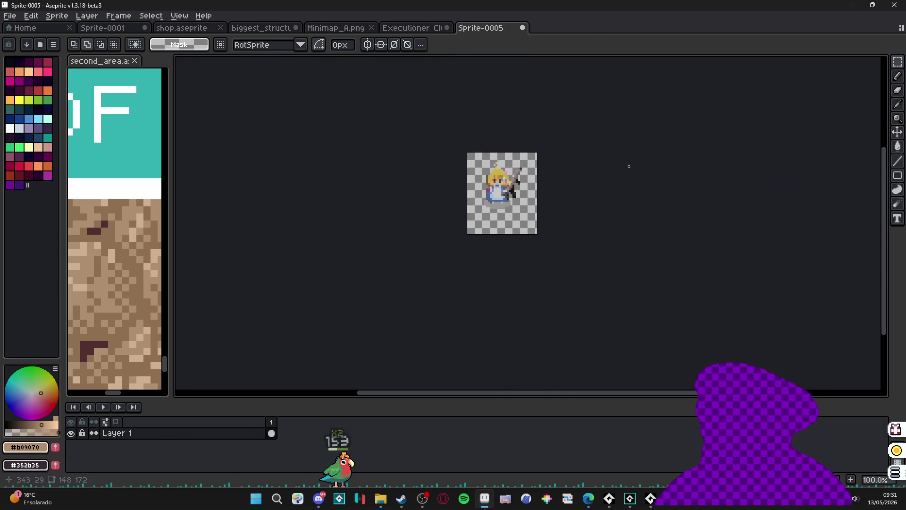
# Step: Paste the enlarged swordswoman into Club Jack, then cancel the paste
pyautogui.click(411, 27)
pyautogui.hotkey('ctrl', 'v')
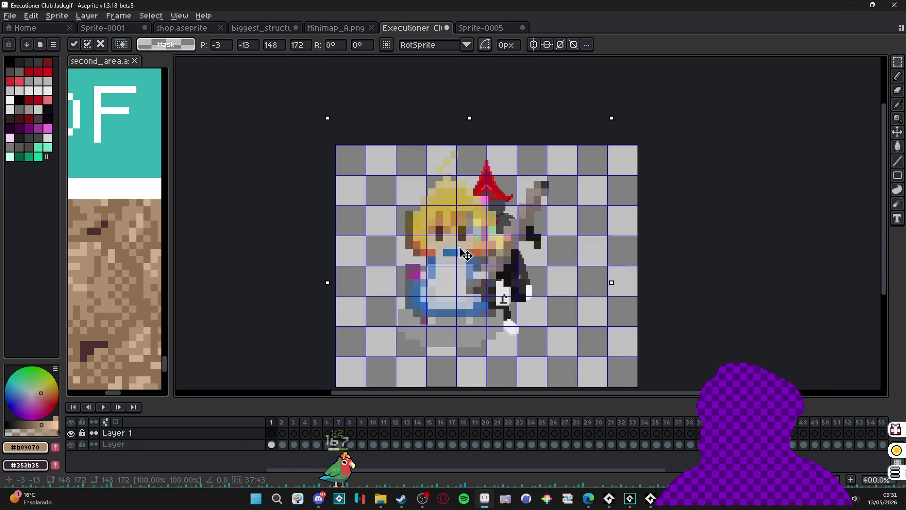
pyautogui.press('Escape')
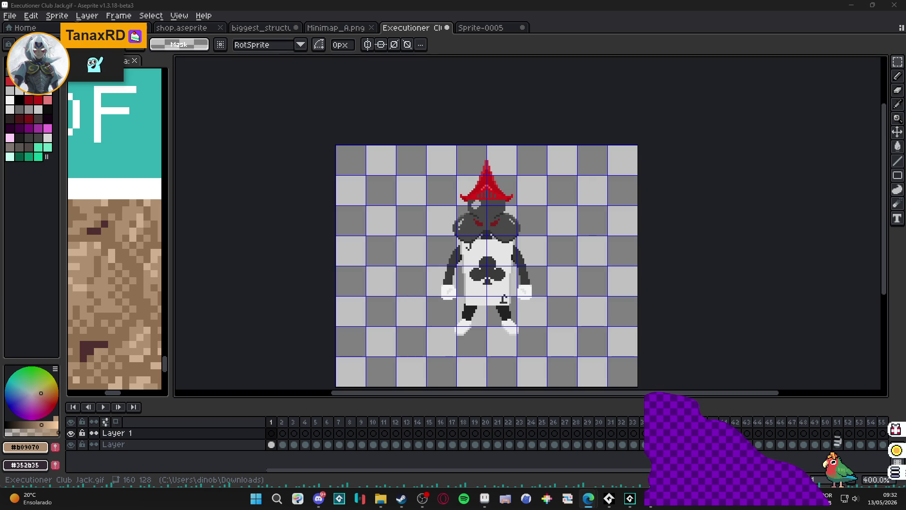
# Step: Play the Club Jack animation, stop it at frame 18, then click a few spots on screen
pyautogui.click(103, 407)
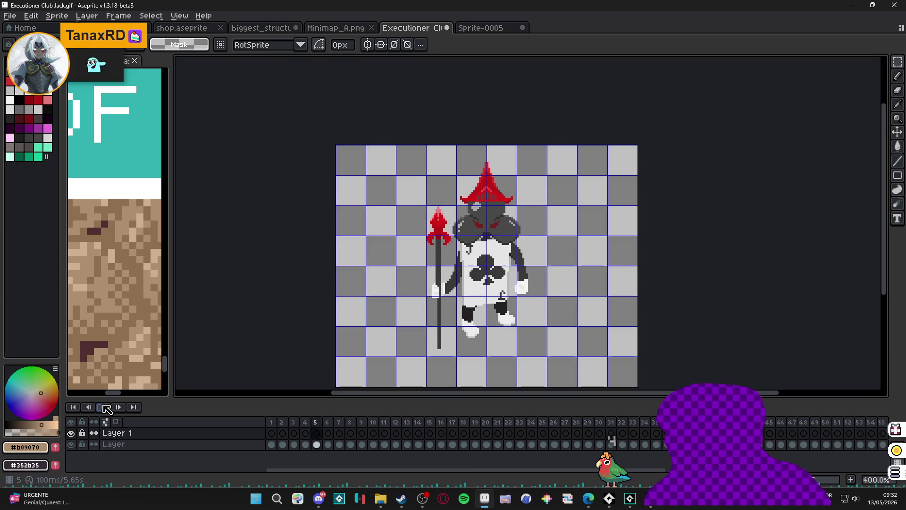
pyautogui.click(105, 407)
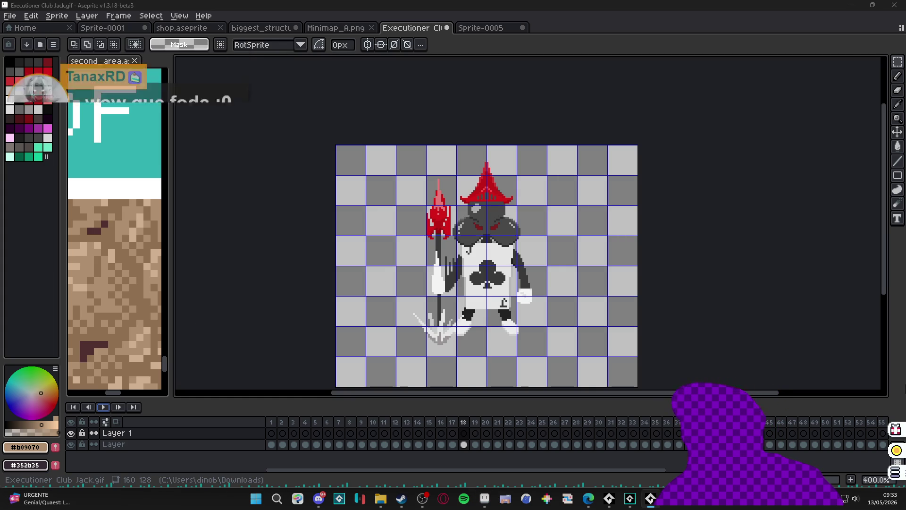
pyautogui.moveTo(876, 431)
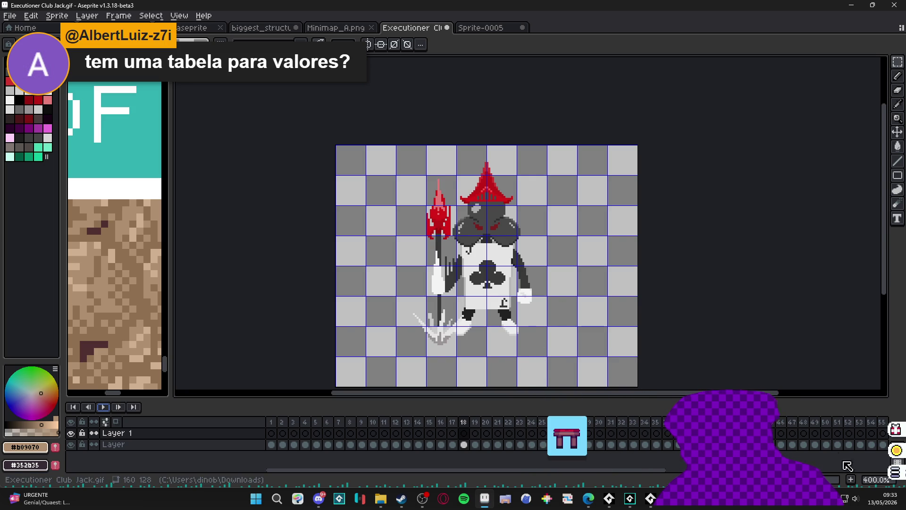
pyautogui.click(894, 472)
pyautogui.click(546, 197)
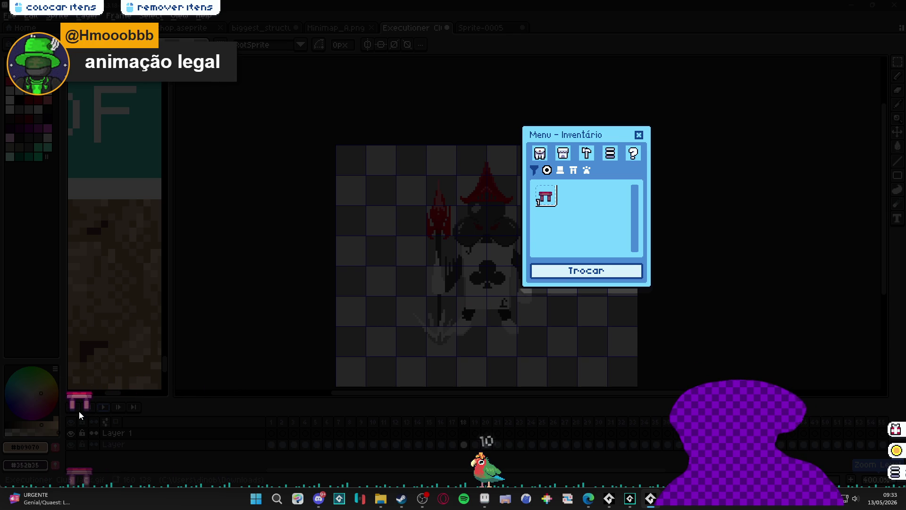
pyautogui.click(78, 412)
pyautogui.click(638, 135)
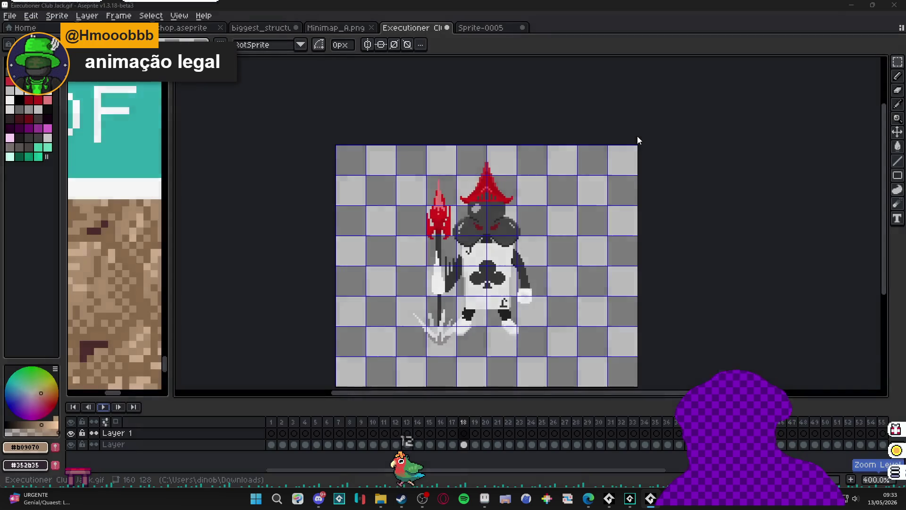
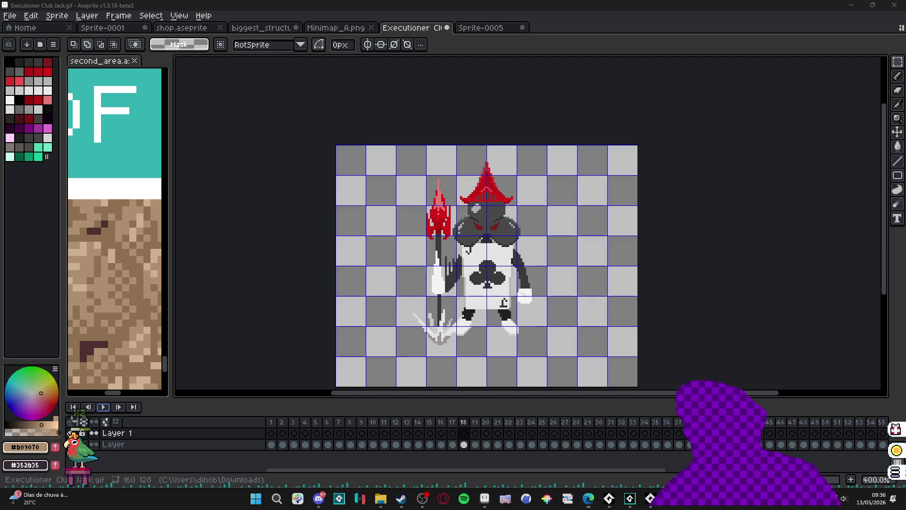
# Step: Take a screen capture of a selected region of the sprite
pyautogui.press('super+shift+s')
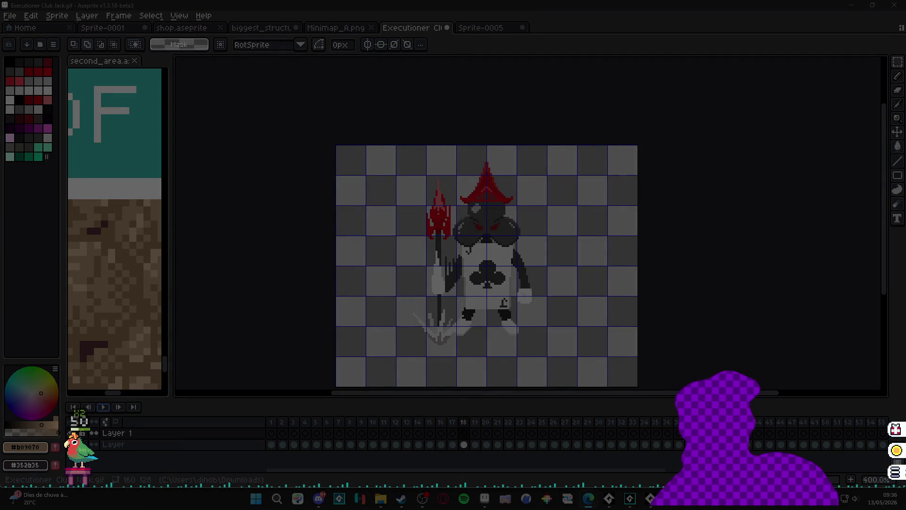
pyautogui.press('Escape')
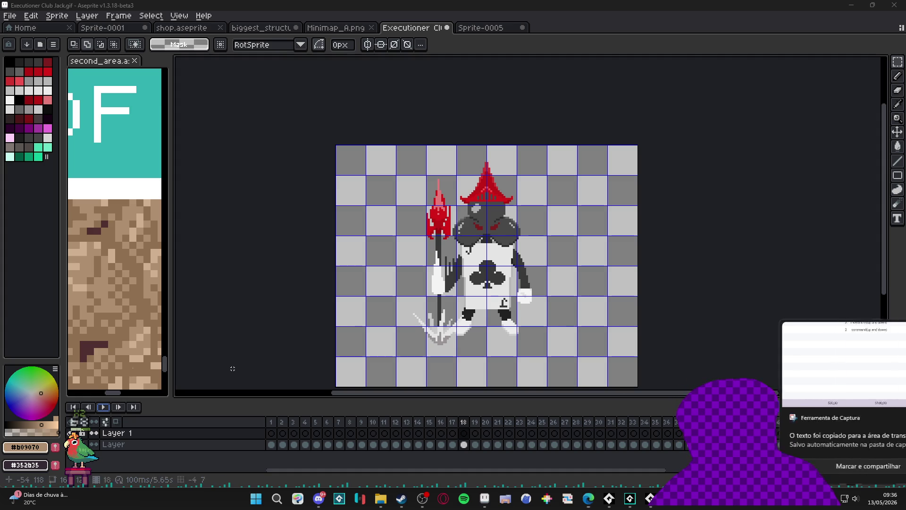
pyautogui.press('super+shift+s')
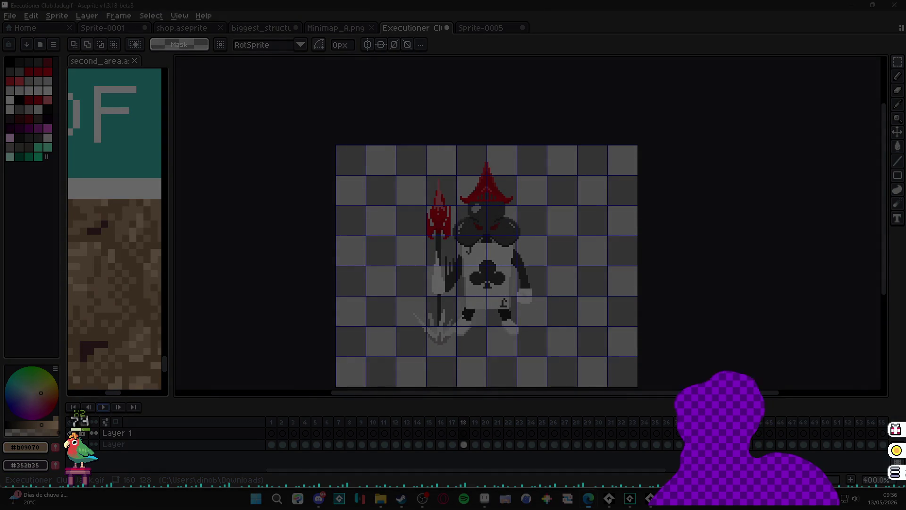
pyautogui.click(710, 310)
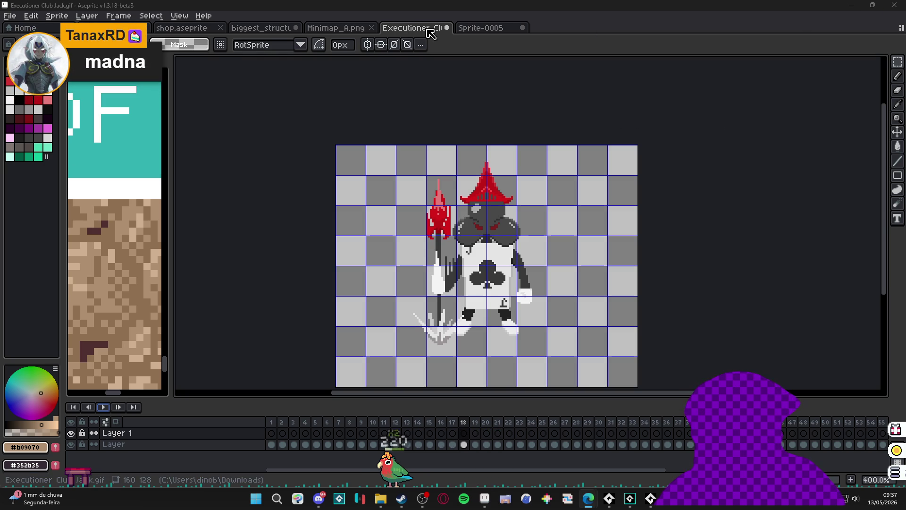
# Step: Discard and close Executioner Club Jack and Sprite-0005, then show biggest_structure.aseprite
pyautogui.click(447, 27)
pyautogui.click(451, 269)
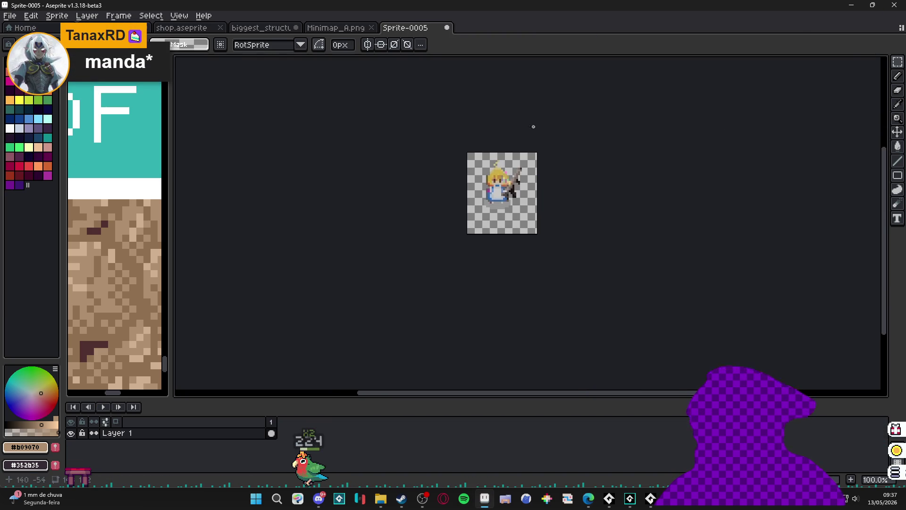
pyautogui.click(447, 27)
pyautogui.click(467, 270)
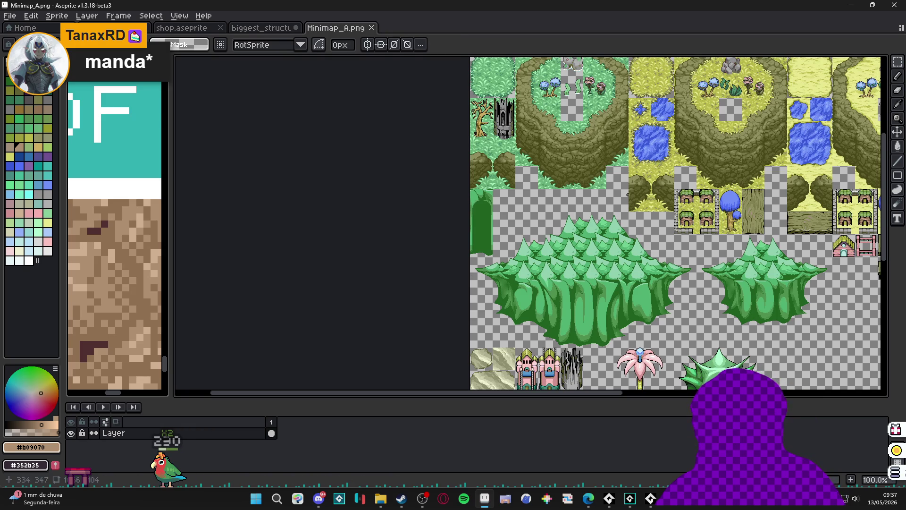
pyautogui.click(259, 30)
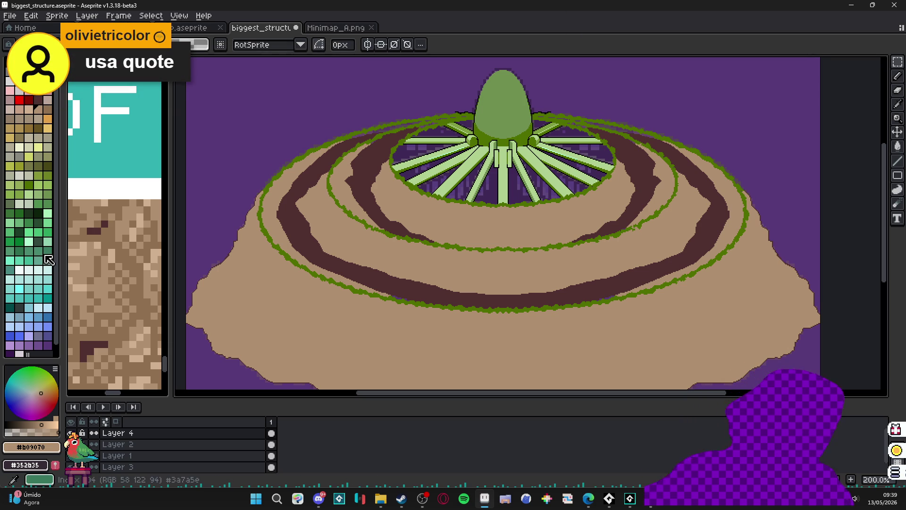
# Step: Zoom out the left editor and widen the second_area map view, making it active
pyautogui.scroll(-1, 112, 242)
pyautogui.scroll(-2, 112, 242)
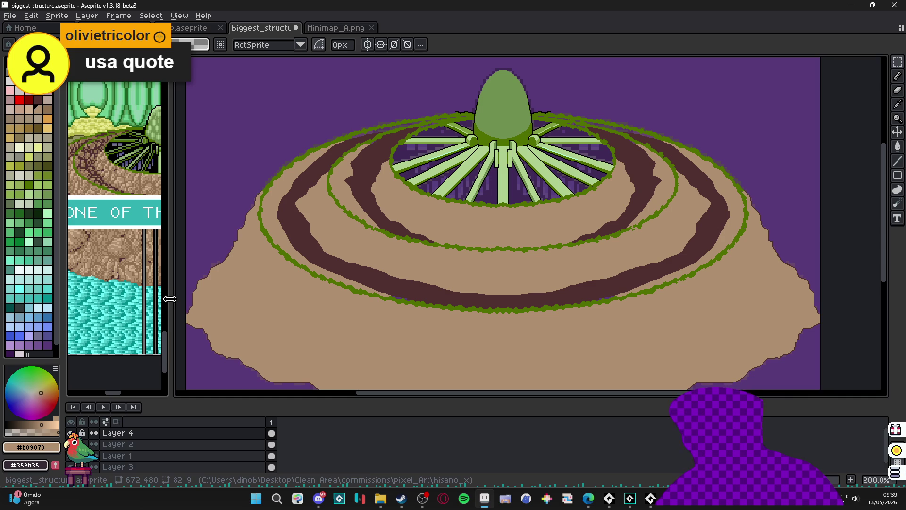
pyautogui.moveTo(171, 299); pyautogui.dragTo(276, 313)
pyautogui.click(209, 288)
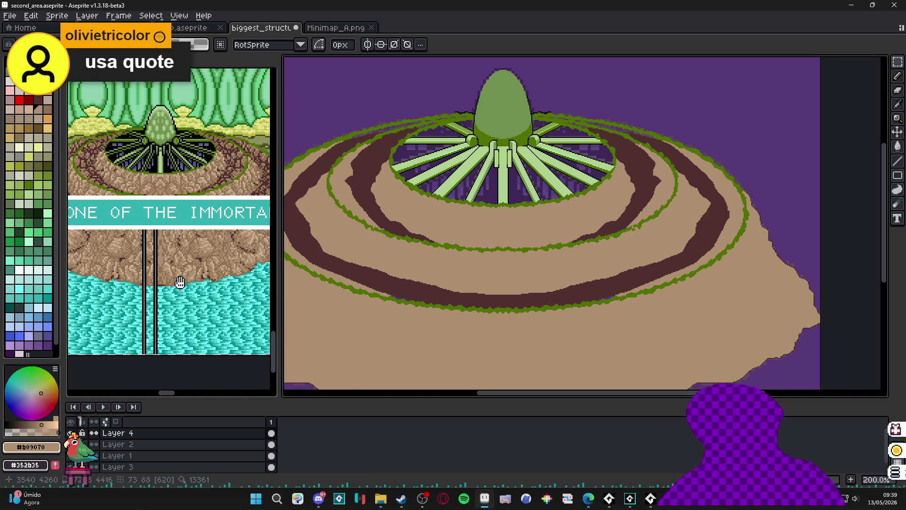
# Step: Drag the splitter to give biggest_structure more room, then save biggest_structure
pyautogui.hscroll(1, 209, 289)
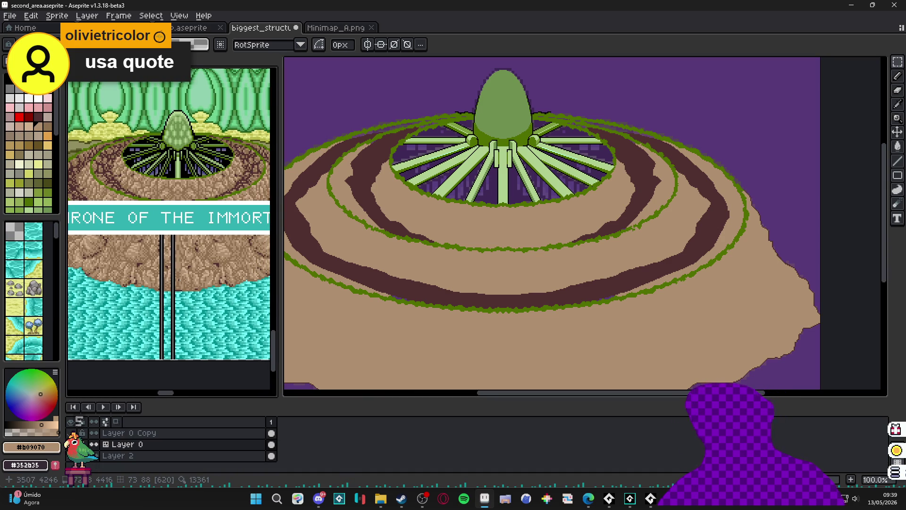
pyautogui.moveTo(280, 302); pyautogui.dragTo(215, 276)
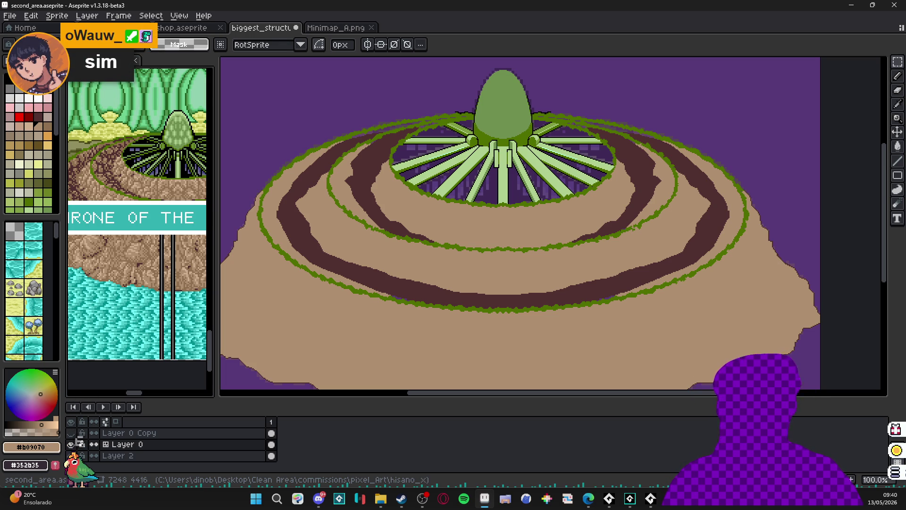
pyautogui.hotkey('alt', 'Tab')
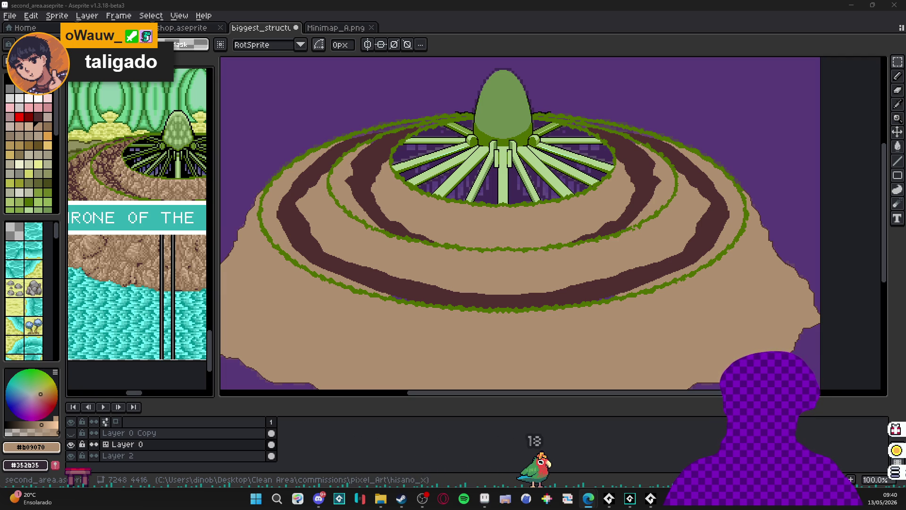
pyautogui.hotkey('alt', 'Tab')
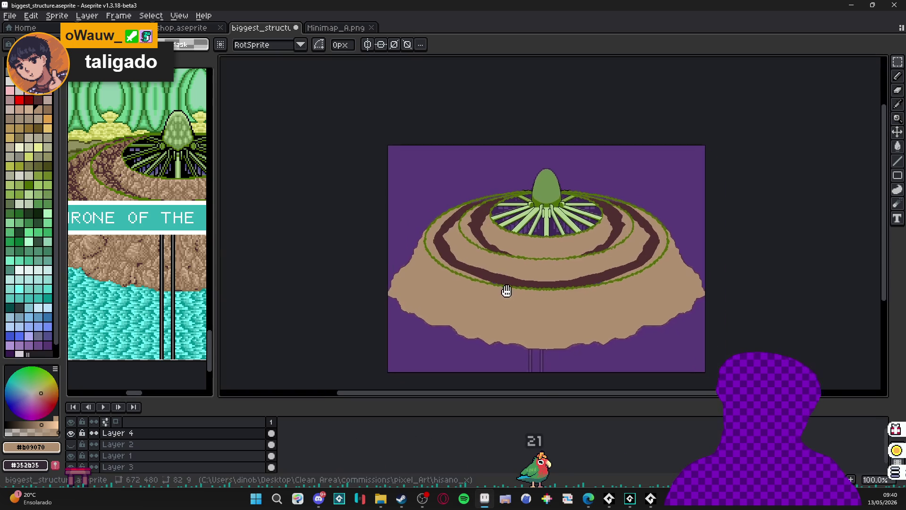
pyautogui.hotkey('ctrl', 's')
pyautogui.moveTo(588, 498)
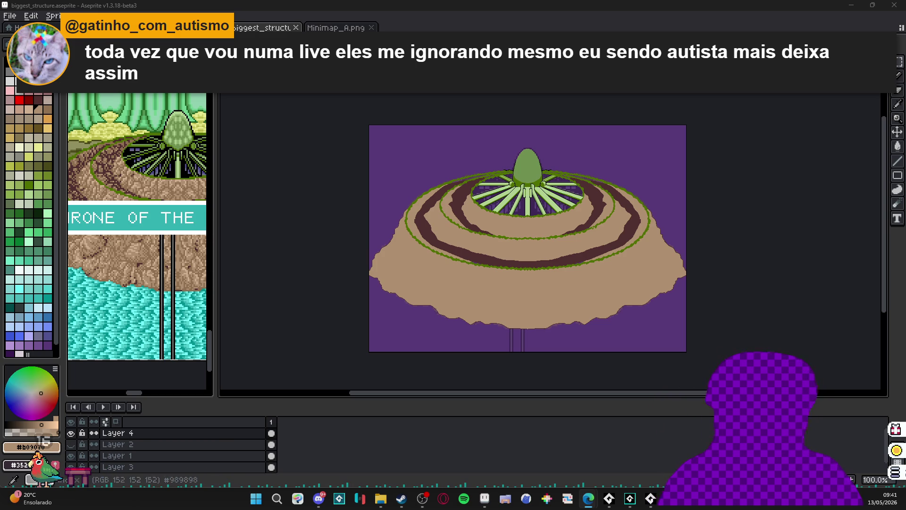
# Step: Merge the split view back into one canvas and close Sprite-0001 without saving
pyautogui.moveTo(453, 28); pyautogui.dragTo(448, 28)
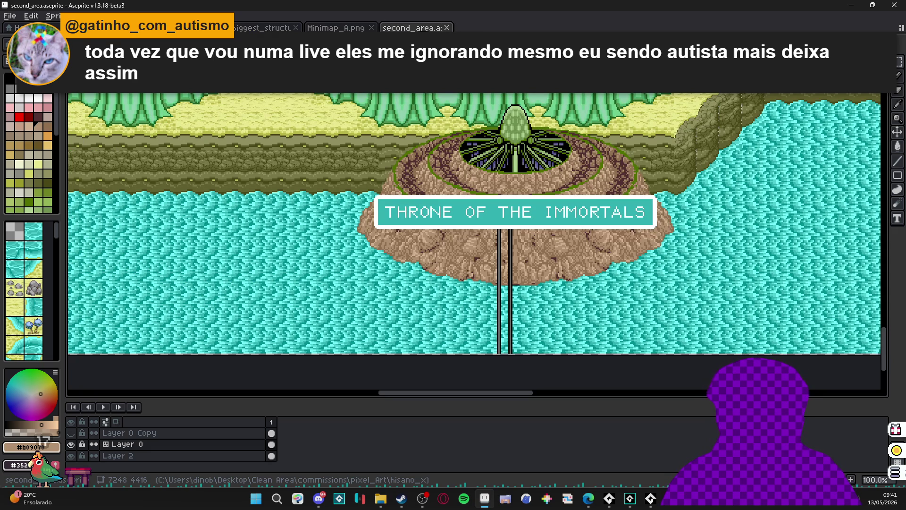
pyautogui.click(446, 27)
pyautogui.click(207, 28)
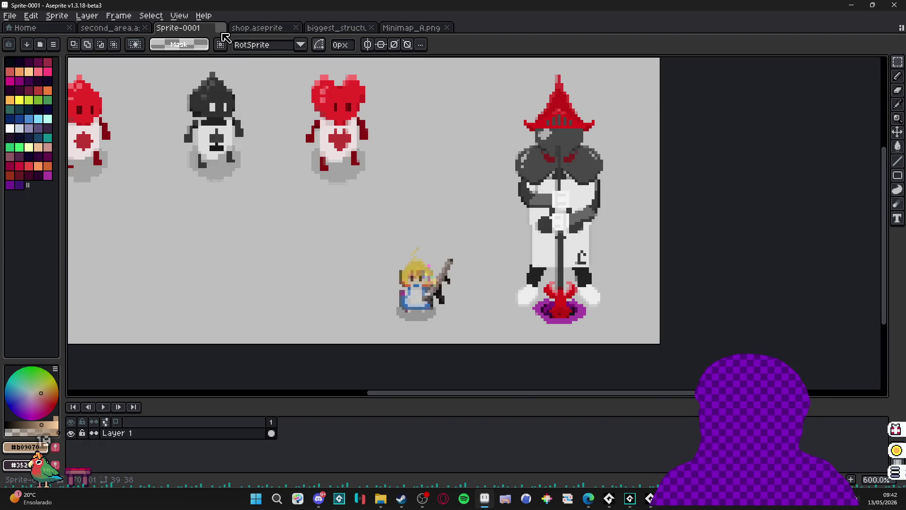
pyautogui.click(220, 27)
pyautogui.click(449, 269)
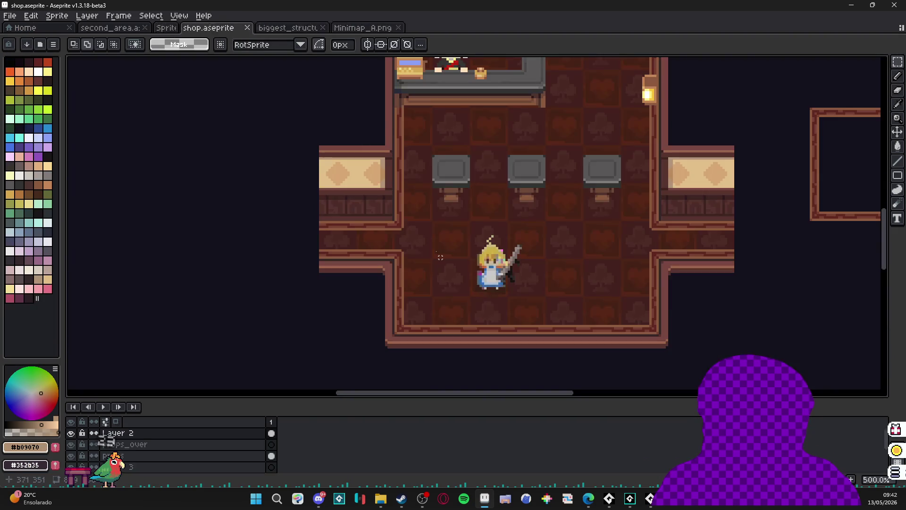
# Step: Switch to Minimap_A.png and pan and zoom to 200% on the fountain and cave tiles
pyautogui.click(254, 27)
pyautogui.click(335, 27)
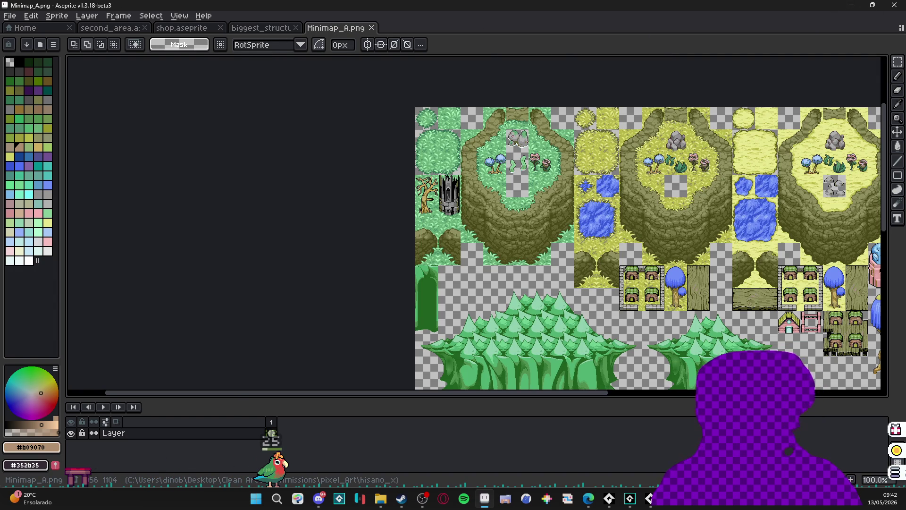
pyautogui.hotkey('alt', 'Tab')
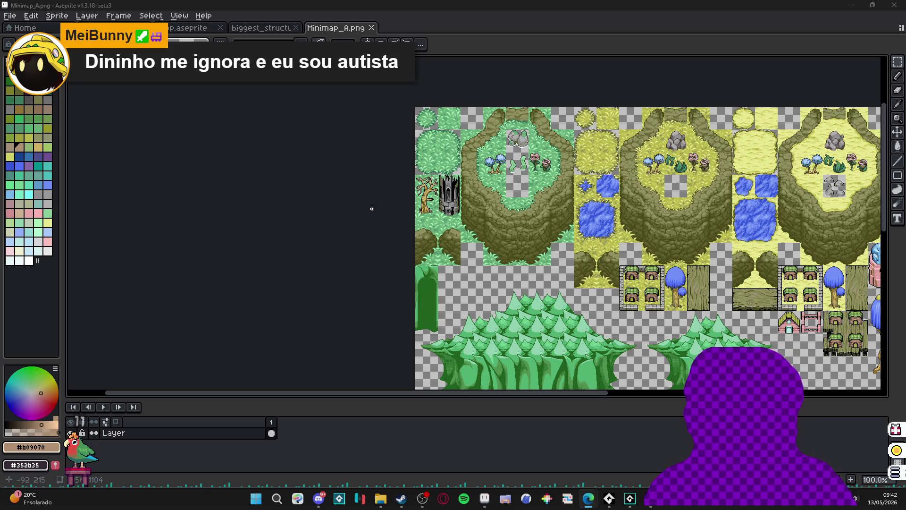
pyautogui.moveTo(370, 206); pyautogui.dragTo(370, 122)
pyautogui.scroll(-5, 370, 121)
pyautogui.hscroll(3, 358, 188)
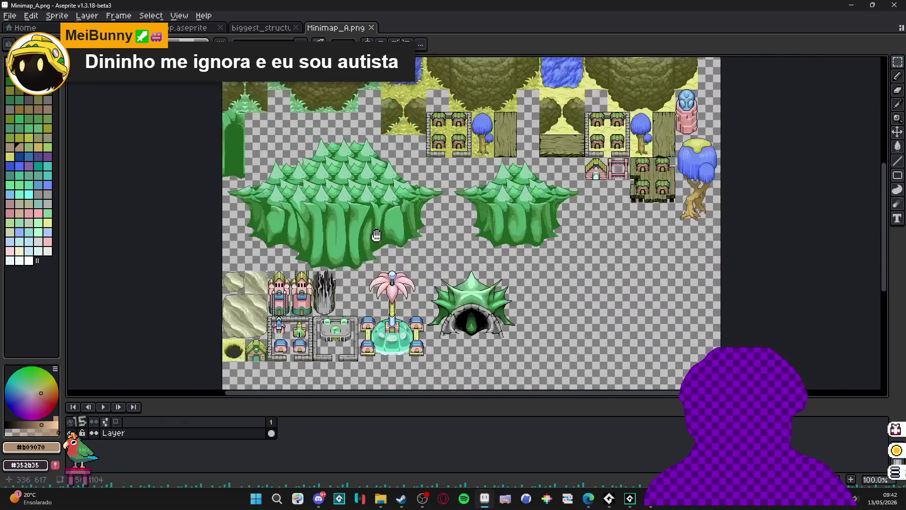
pyautogui.scroll(1, 352, 233)
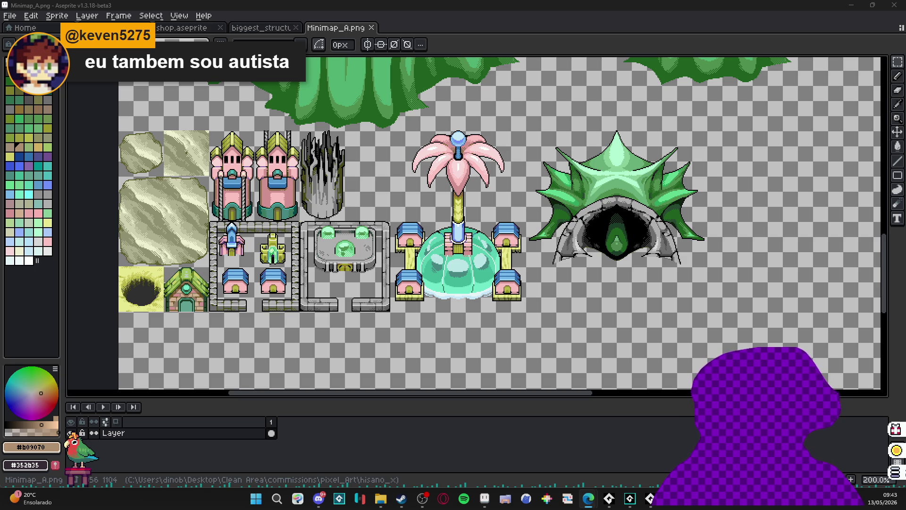
# Step: Check Discord and preview the open browser windows from the taskbar
pyautogui.click(82, 422)
pyautogui.click(319, 498)
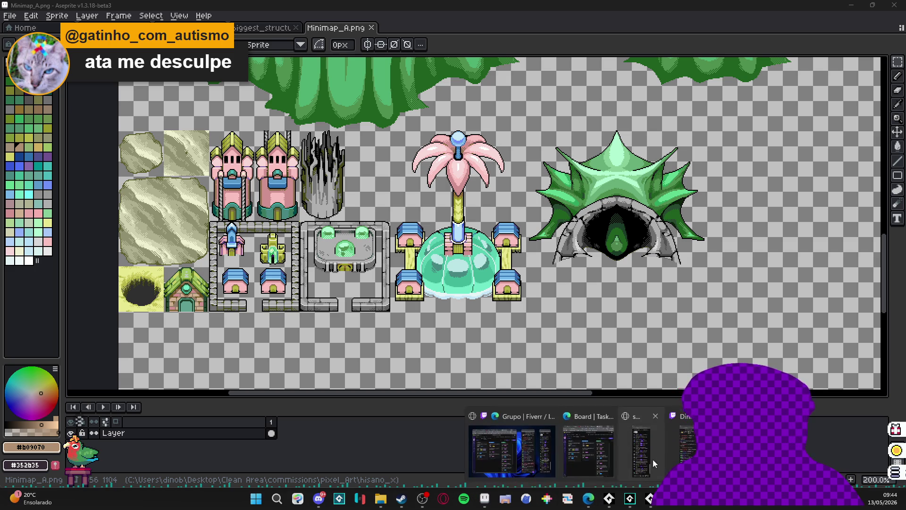
pyautogui.click(610, 449)
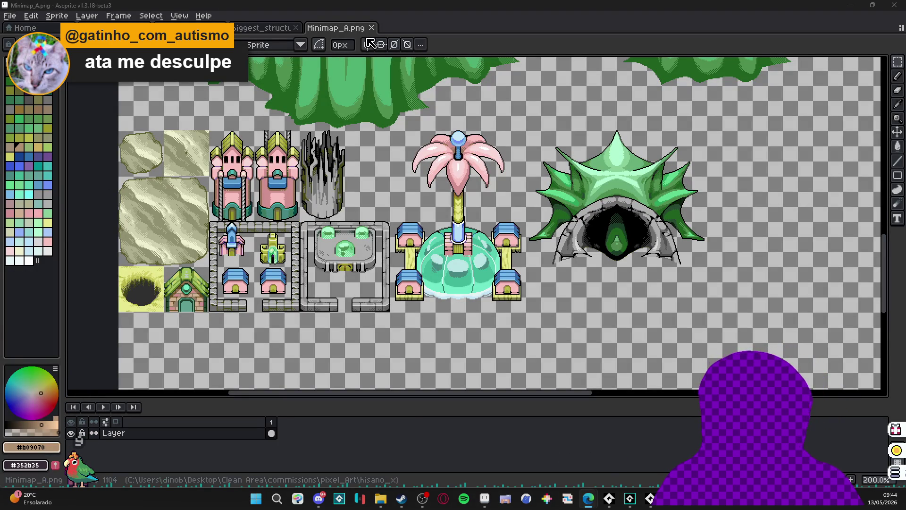
# Step: Cycle from biggest_structure to second_area.aseprite, then bring up the hisano_x Explorer window
pyautogui.click(263, 28)
pyautogui.hotkey('ctrl', 'shift', 'Tab')
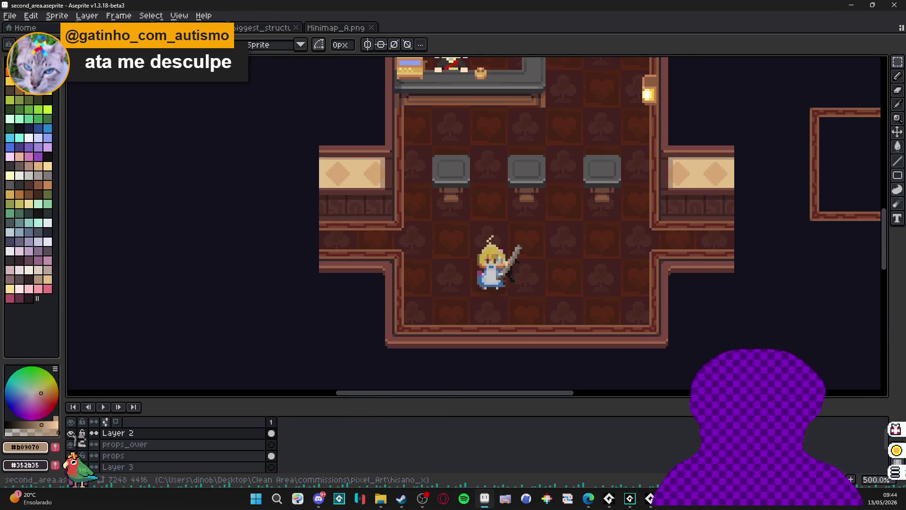
pyautogui.hotkey('ctrl', 'shift', 'Tab')
pyautogui.moveTo(392, 503)
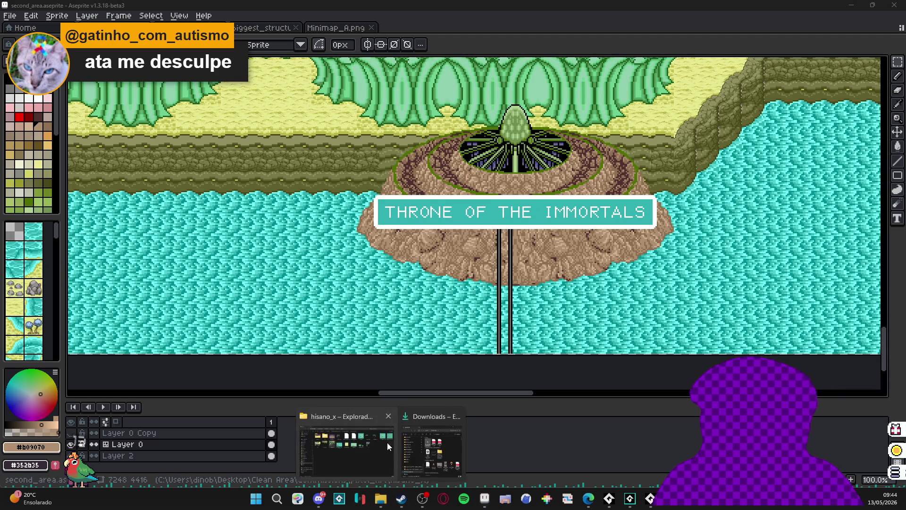
pyautogui.click(339, 438)
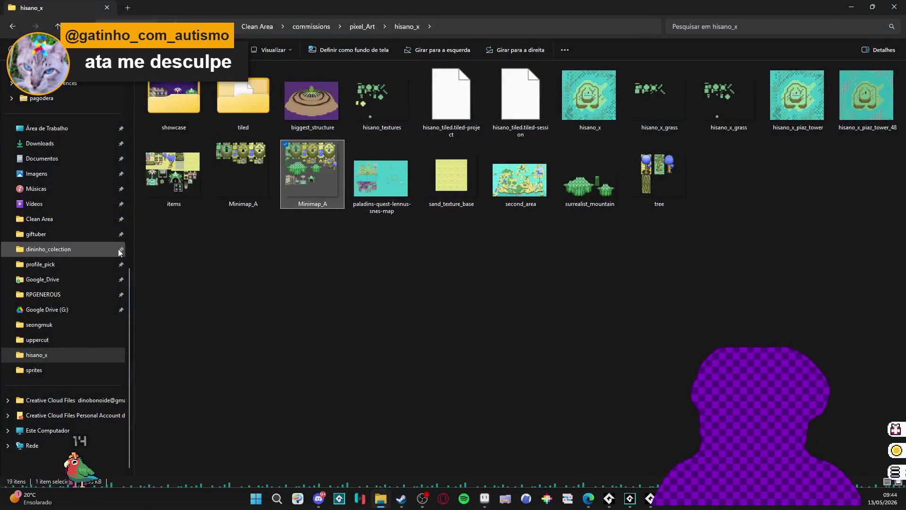
# Step: Open the RPGENEROUS project folder under Clean Area > commissions > pixel_Art
pyautogui.click(73, 295)
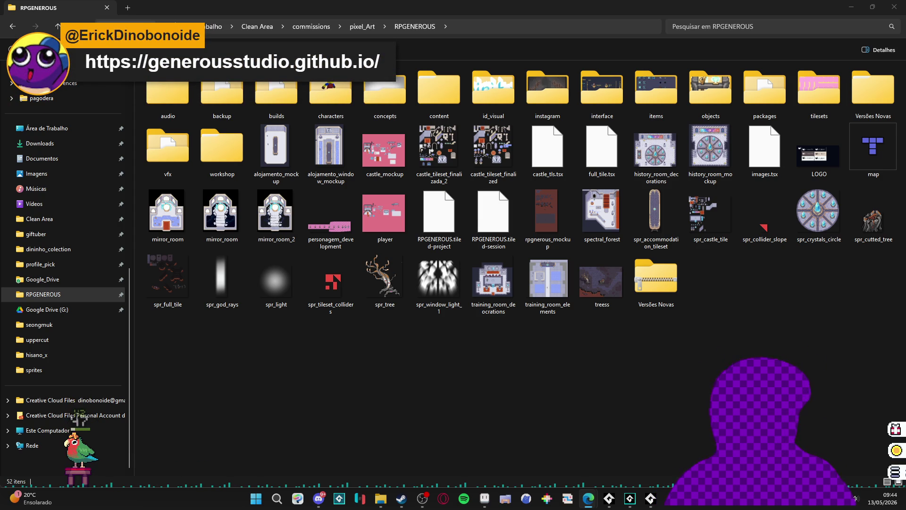
# Step: Browse into vfx, peek at character_spells, and open the item_cast folder
pyautogui.press('v')
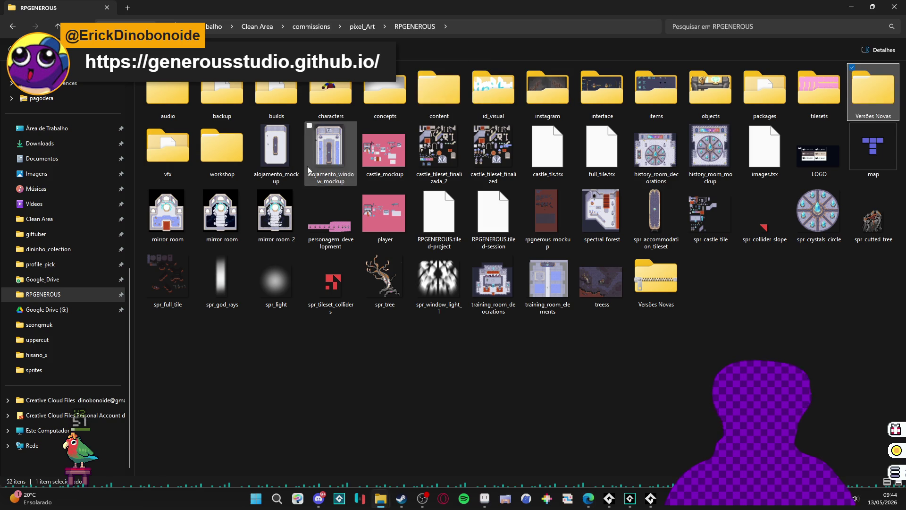
pyautogui.doubleClick(188, 154)
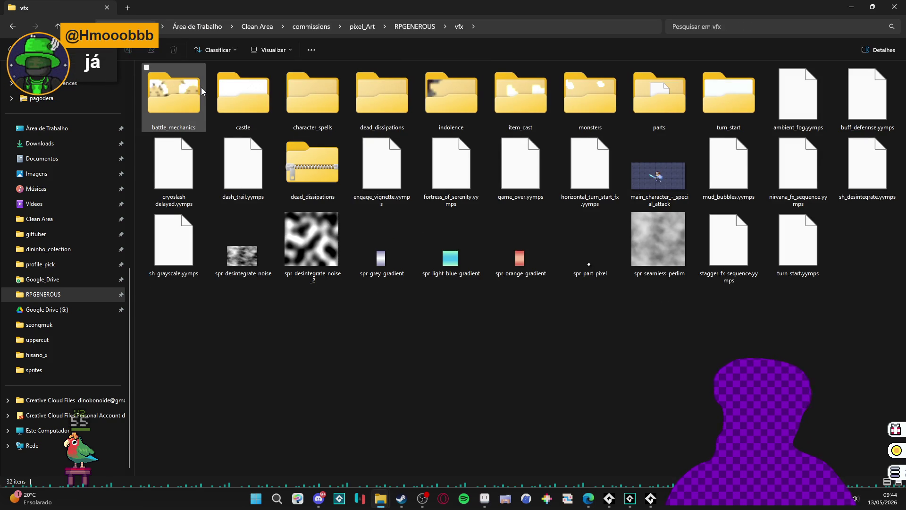
pyautogui.doubleClick(316, 96)
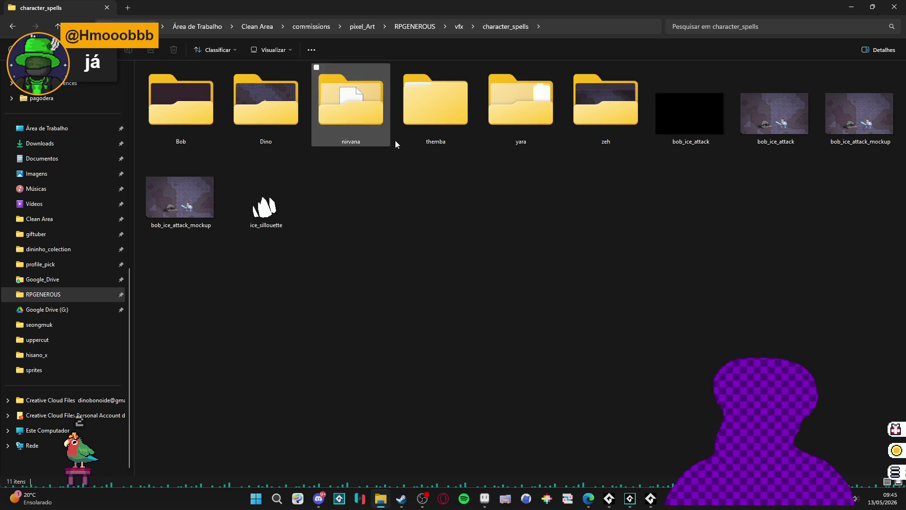
pyautogui.hotkey('alt', 'Left')
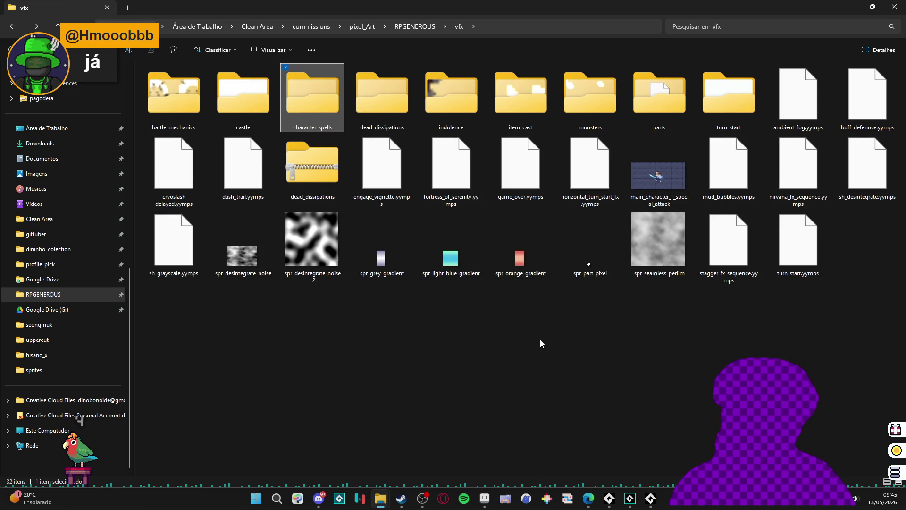
pyautogui.doubleClick(520, 86)
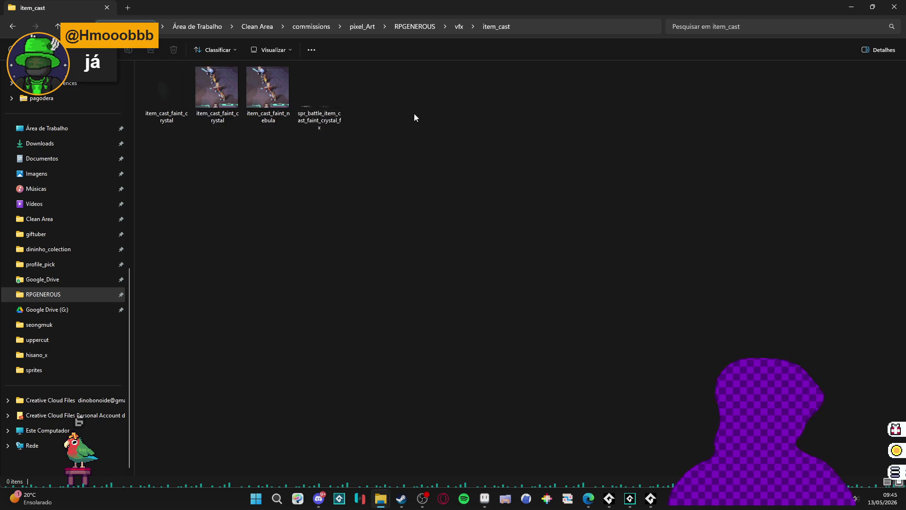
# Step: Preview the faint_crystal and faint_nebula GIFs, then open item_cast_faint_crystal.aseprite
pyautogui.click(207, 91)
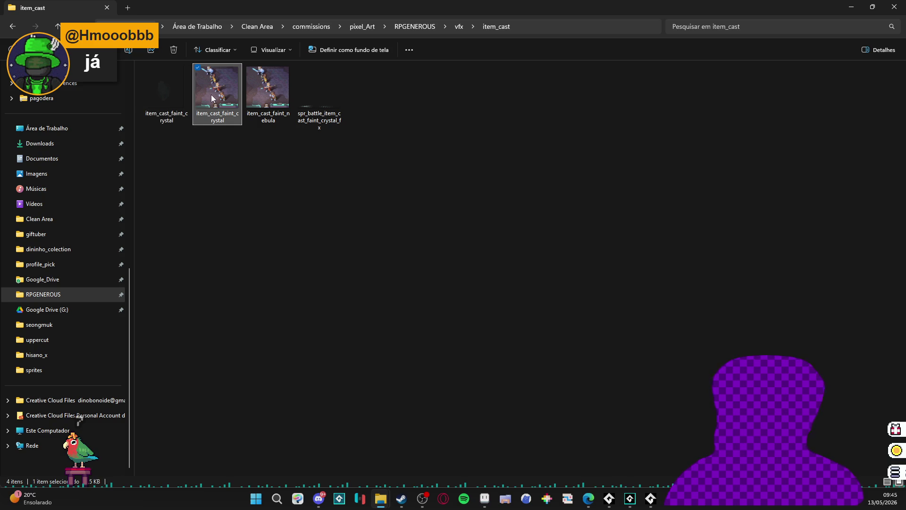
pyautogui.doubleClick(211, 99)
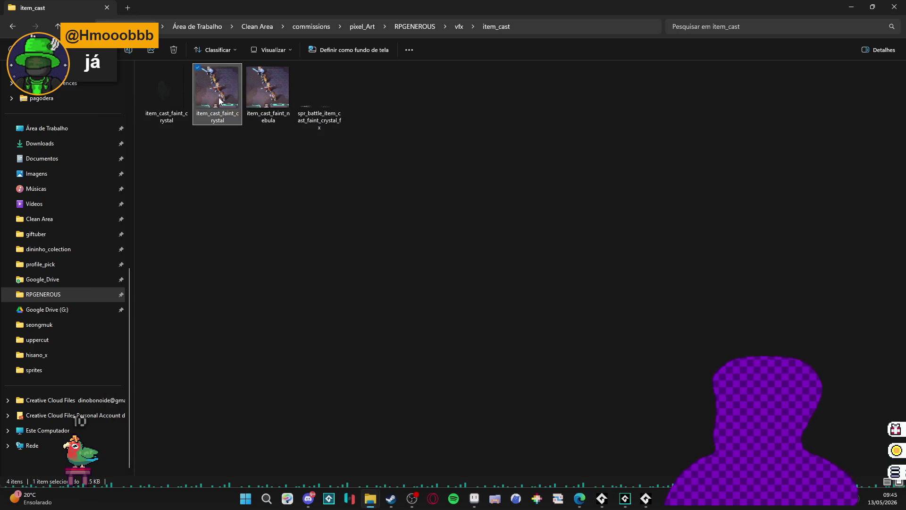
pyautogui.doubleClick(254, 90)
pyautogui.click(759, 111)
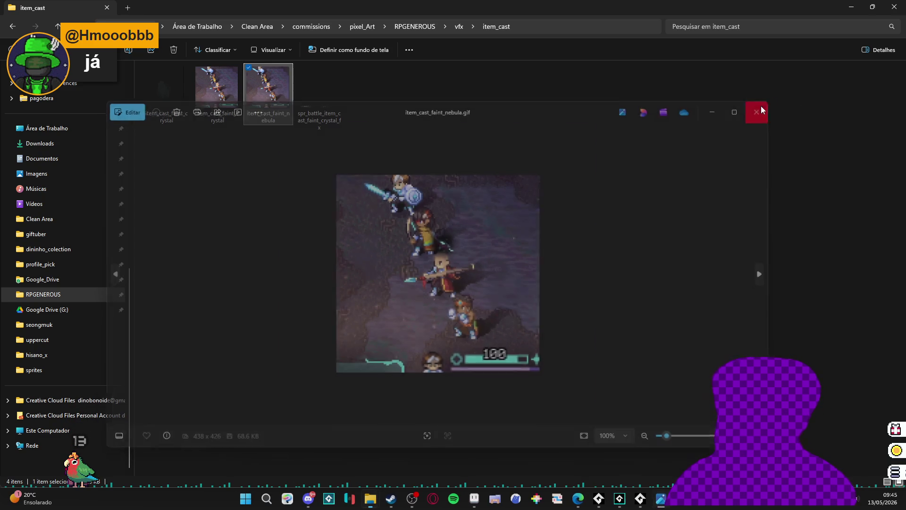
pyautogui.doubleClick(171, 98)
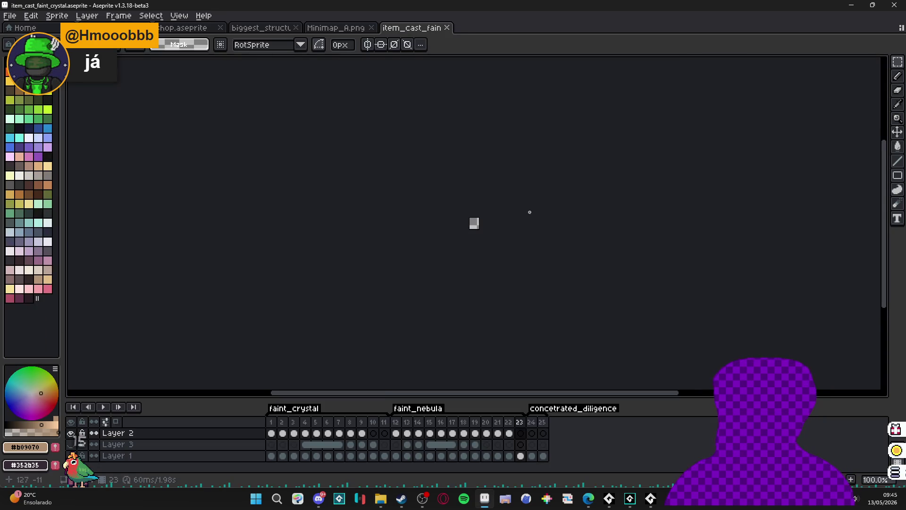
# Step: Select faint_crystal frames 1–11, show Layer 1, play it, then return to Explorer
pyautogui.scroll(4, 476, 220)
pyautogui.click(297, 409)
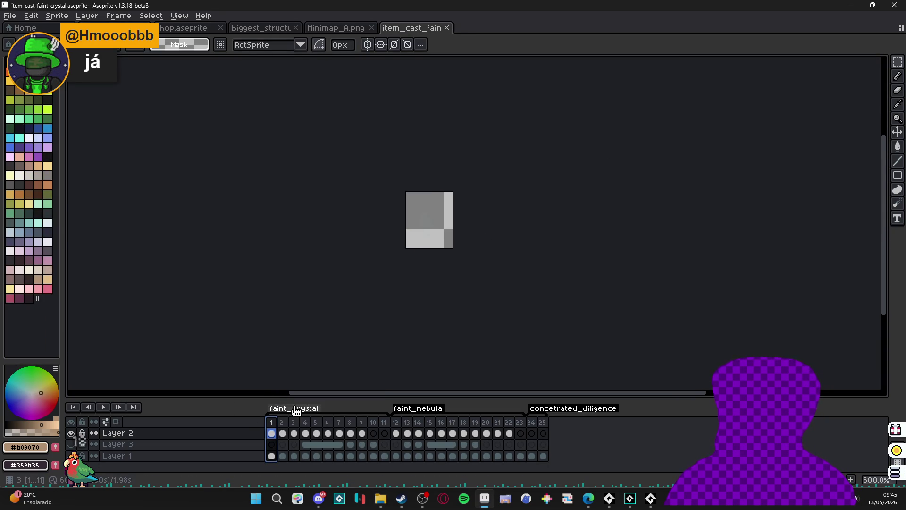
pyautogui.click(71, 456)
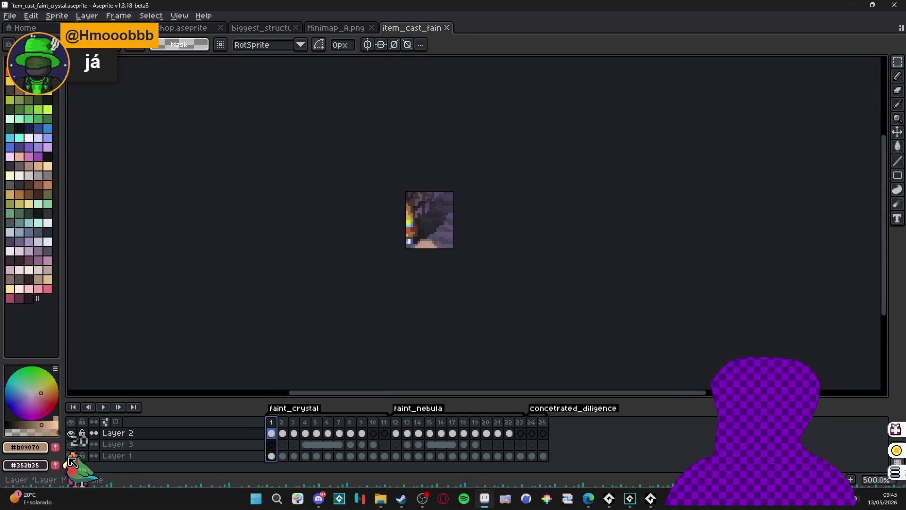
pyautogui.click(103, 407)
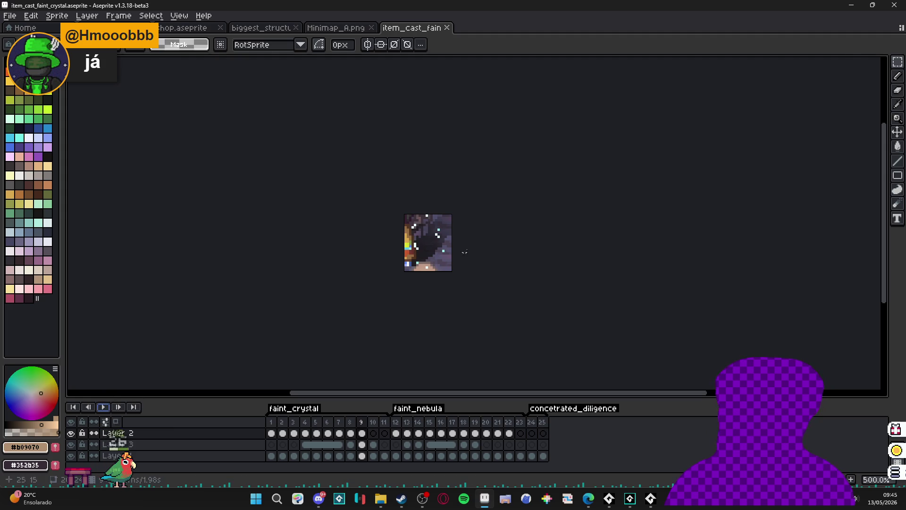
pyautogui.hotkey('alt', 'Tab')
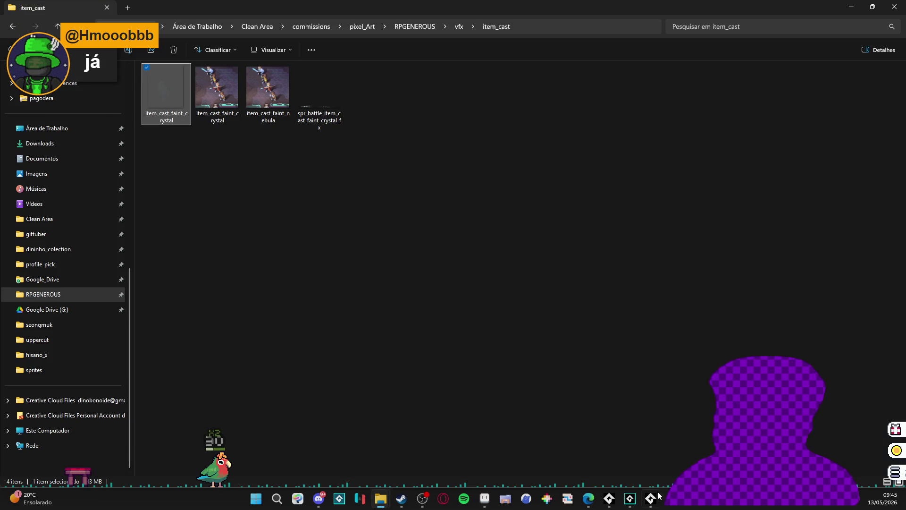
# Step: Go up to RPGENEROUS, enter the interface folder, and open interface_mockup.aseprite
pyautogui.moveTo(408, 503)
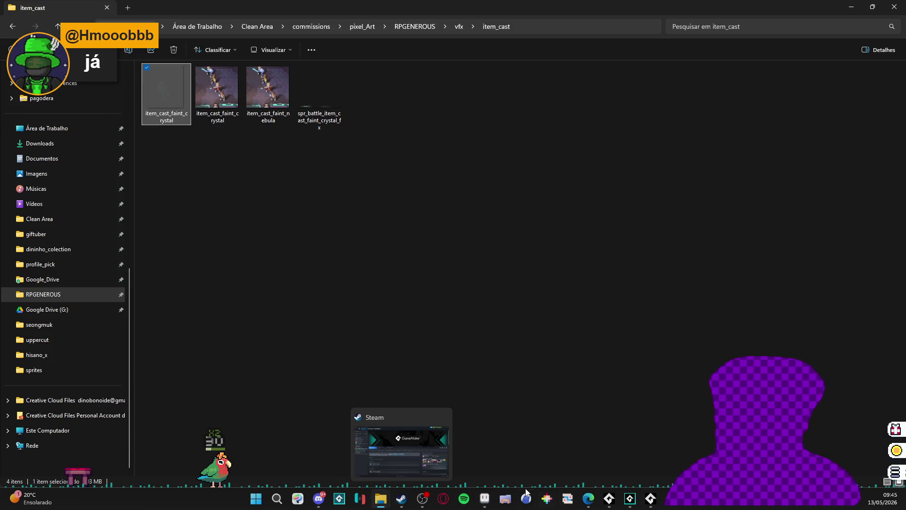
pyautogui.click(484, 498)
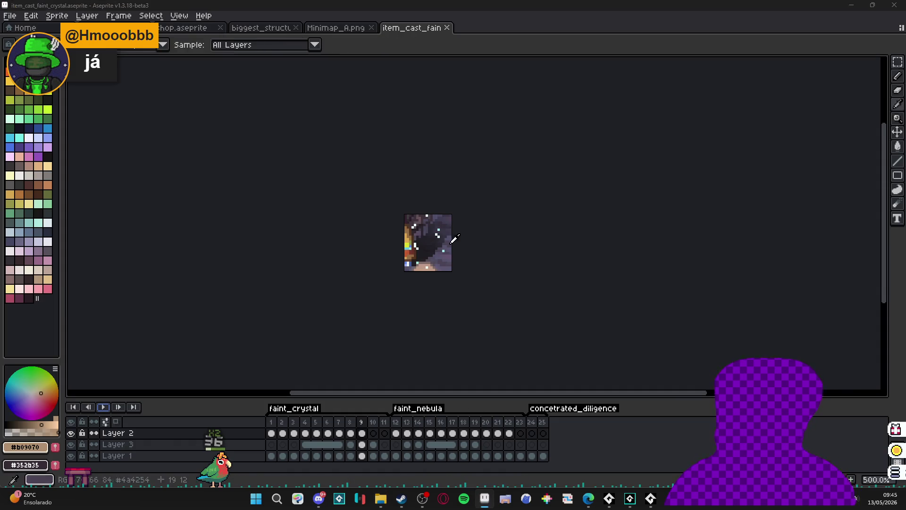
pyautogui.hotkey('alt', 'Tab')
pyautogui.click(414, 27)
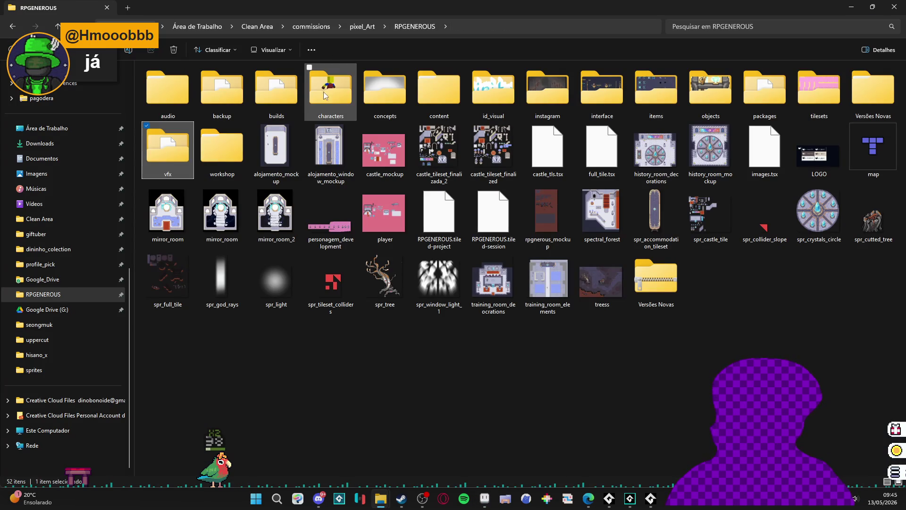
pyautogui.click(600, 90)
pyautogui.doubleClick(601, 90)
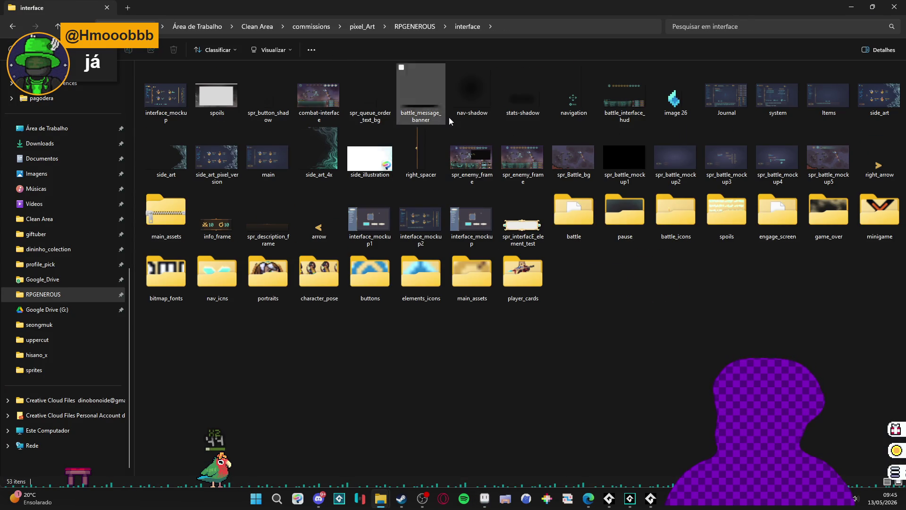
pyautogui.doubleClick(188, 102)
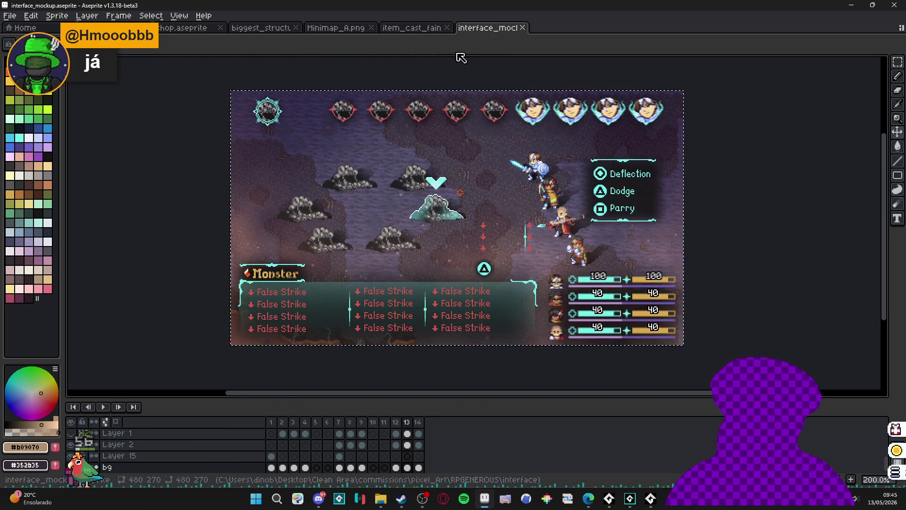
# Step: Create a new 480×270 sprite and paste the copied battle mockup into it
pyautogui.click(10, 17)
pyautogui.click(20, 28)
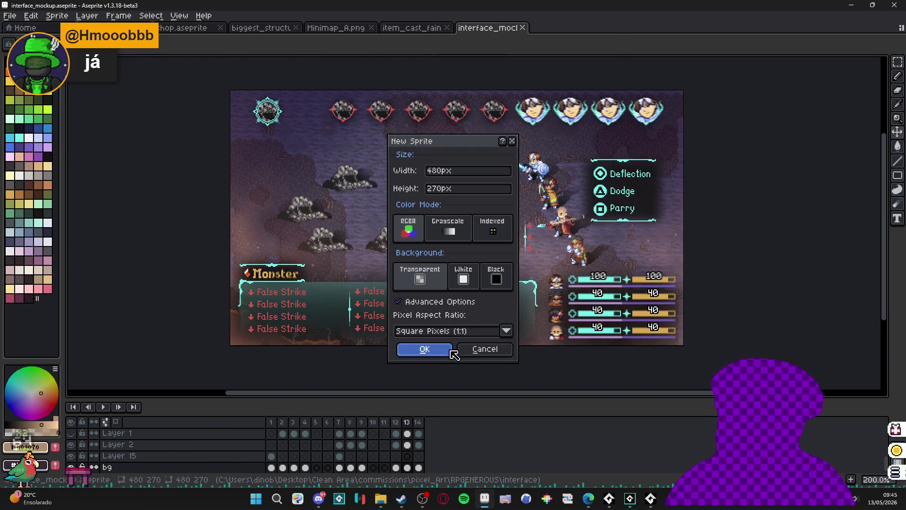
pyautogui.click(425, 348)
pyautogui.hotkey('ctrl', 'v')
pyautogui.scroll(1, 495, 218)
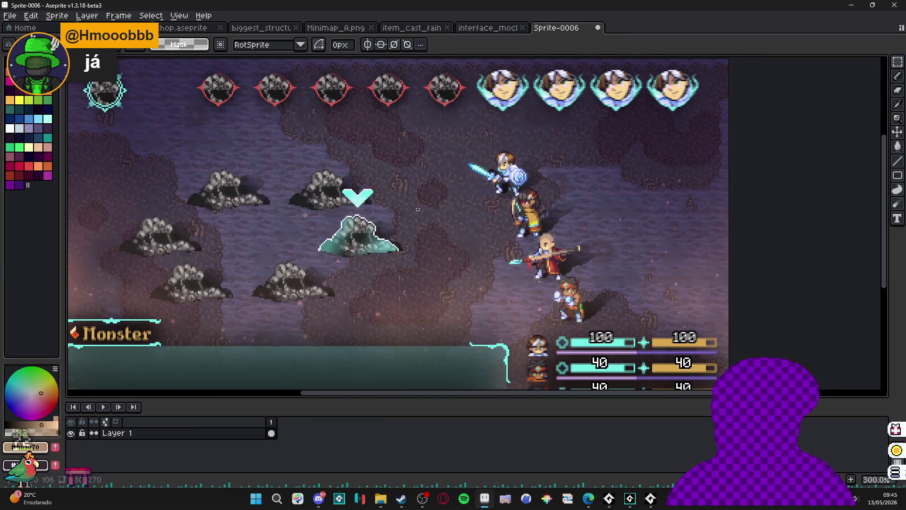
pyautogui.click(486, 28)
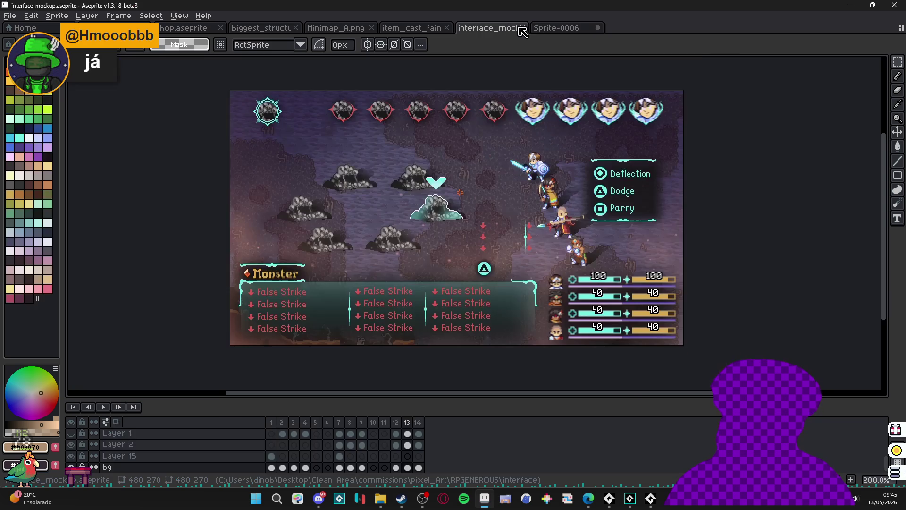
pyautogui.click(522, 27)
# Step: In Save As, browse the vfx subfolders indolence, castle and character_spells
pyautogui.hotkey('ctrl', 'shift', 's')
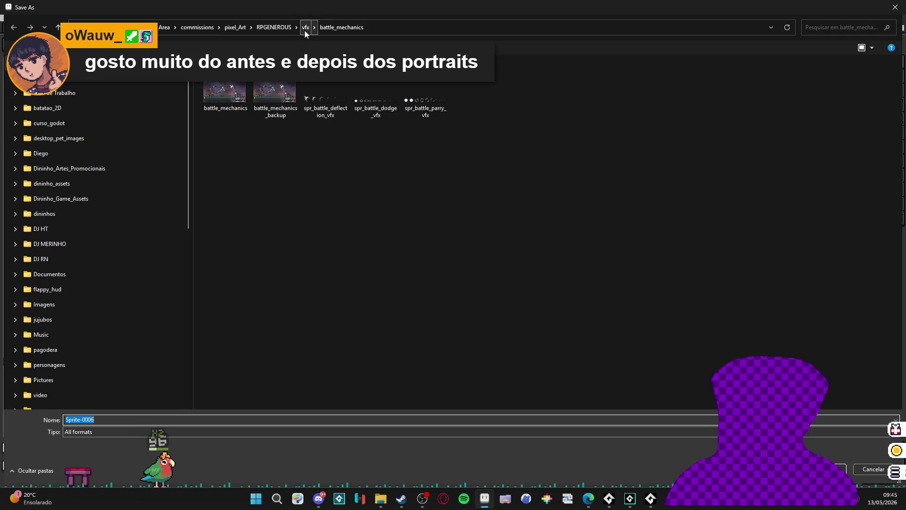
pyautogui.click(306, 27)
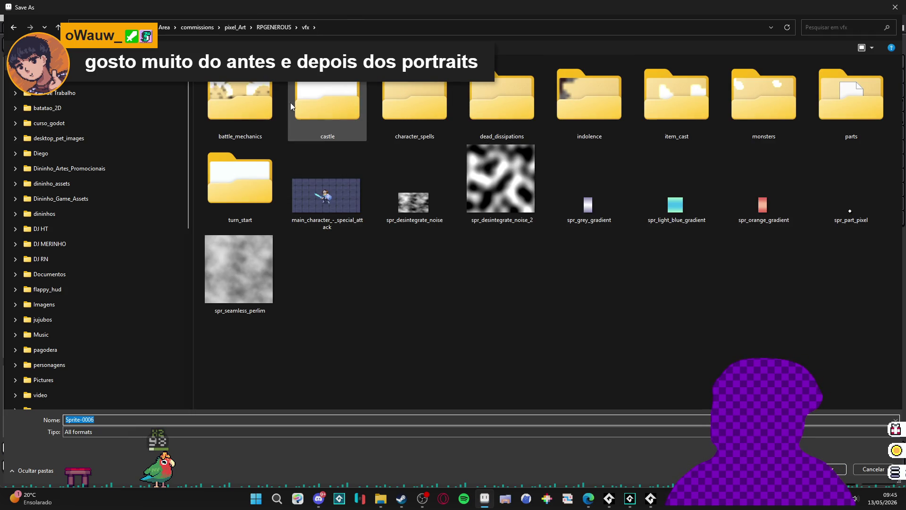
pyautogui.click(584, 112)
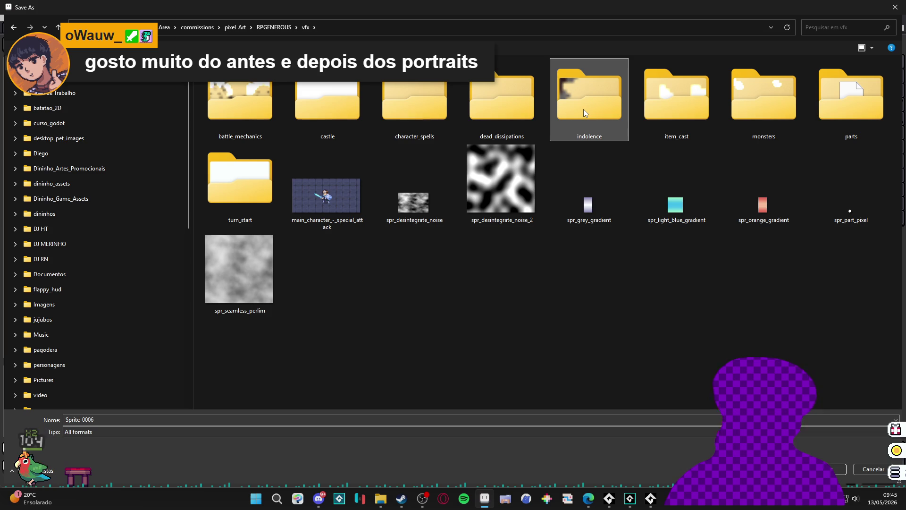
pyautogui.click(357, 89)
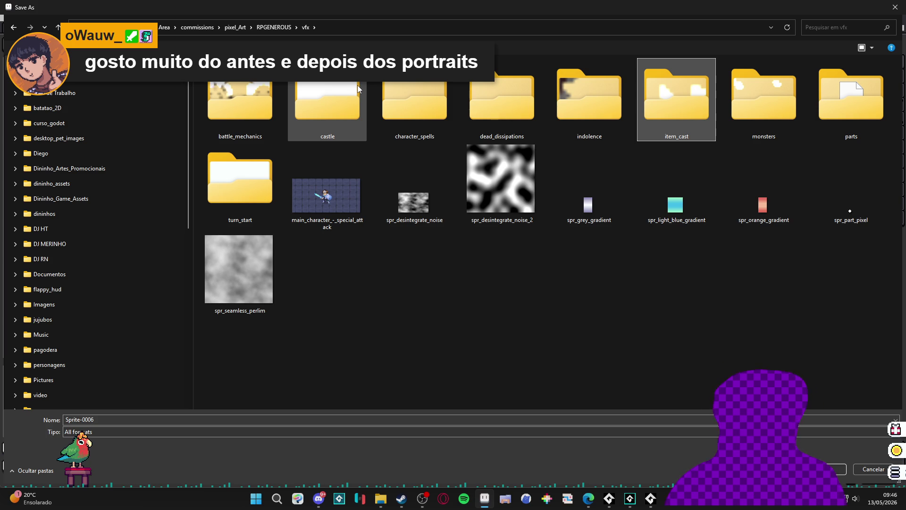
pyautogui.click(418, 97)
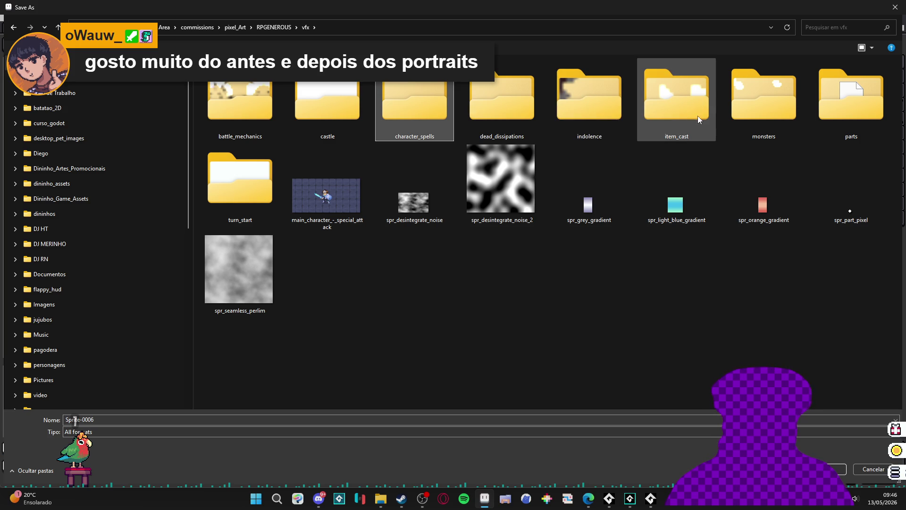
pyautogui.moveTo(573, 118)
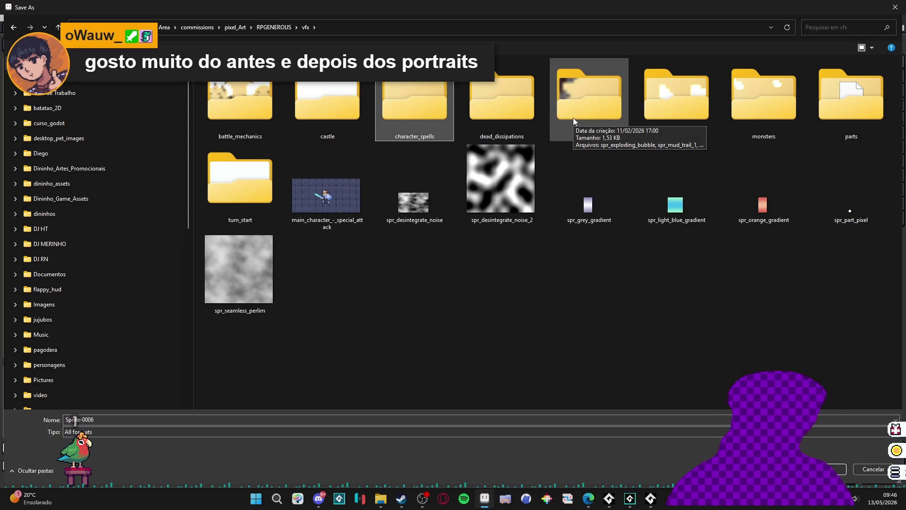
pyautogui.moveTo(501, 116)
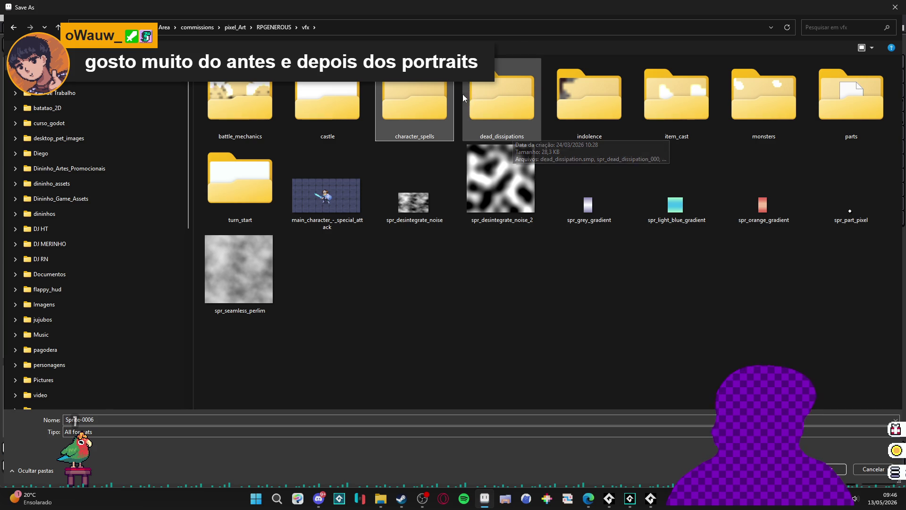
pyautogui.moveTo(485, 90)
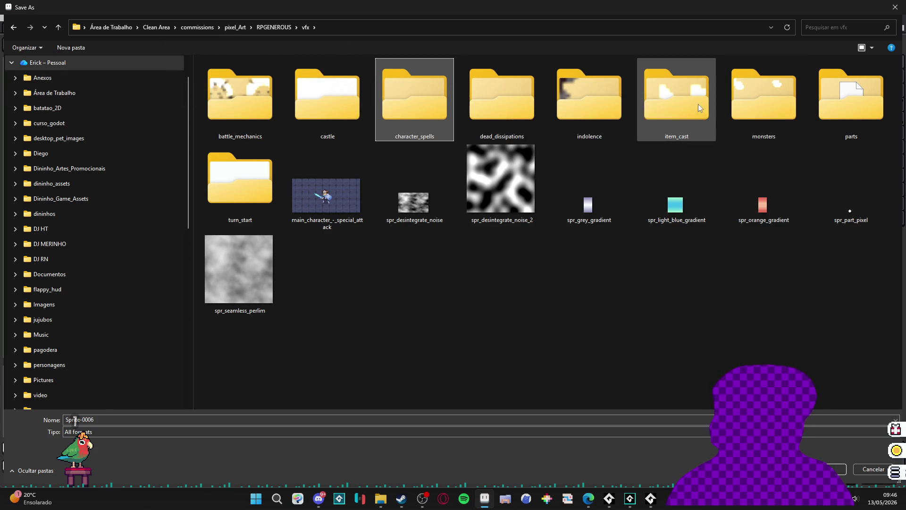
pyautogui.click(760, 87)
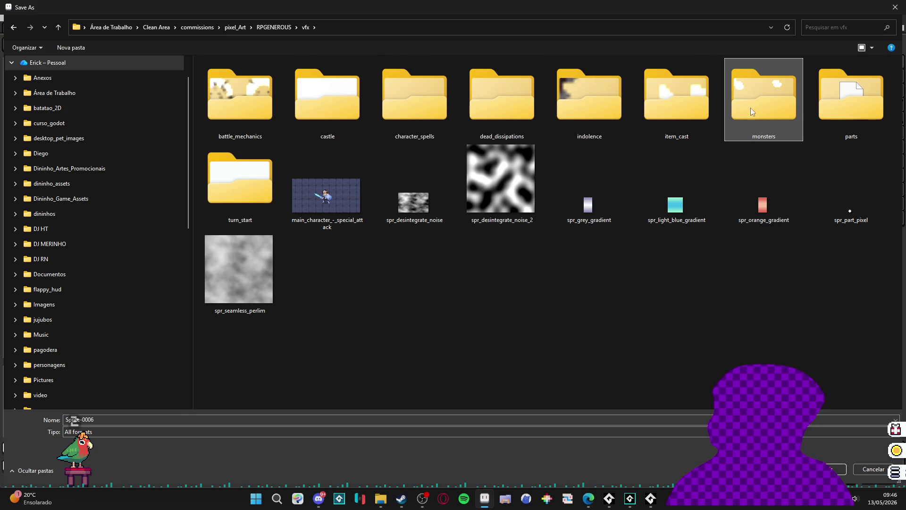
# Step: Save the sprite into vfx/item_cast with the file name item_cast
pyautogui.doubleClick(675, 101)
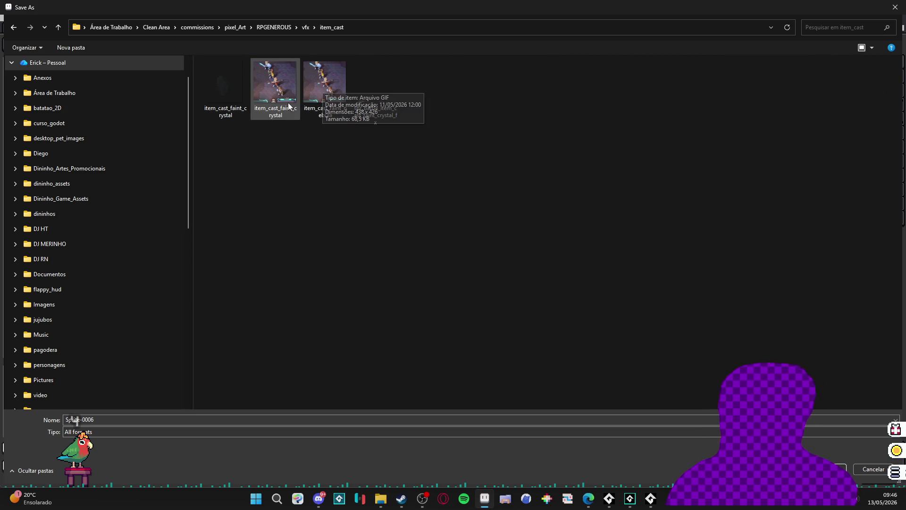
pyautogui.doubleClick(88, 419)
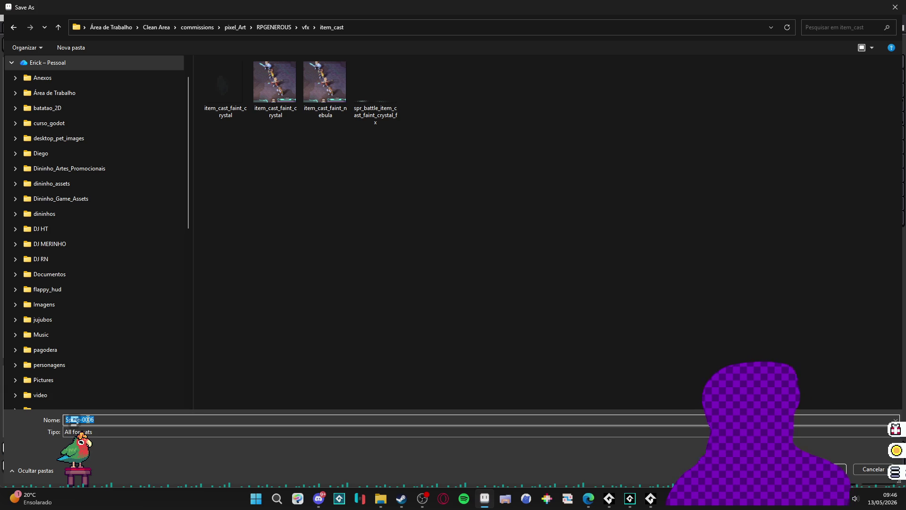
pyautogui.write('item_cast')
pyautogui.press('Return')
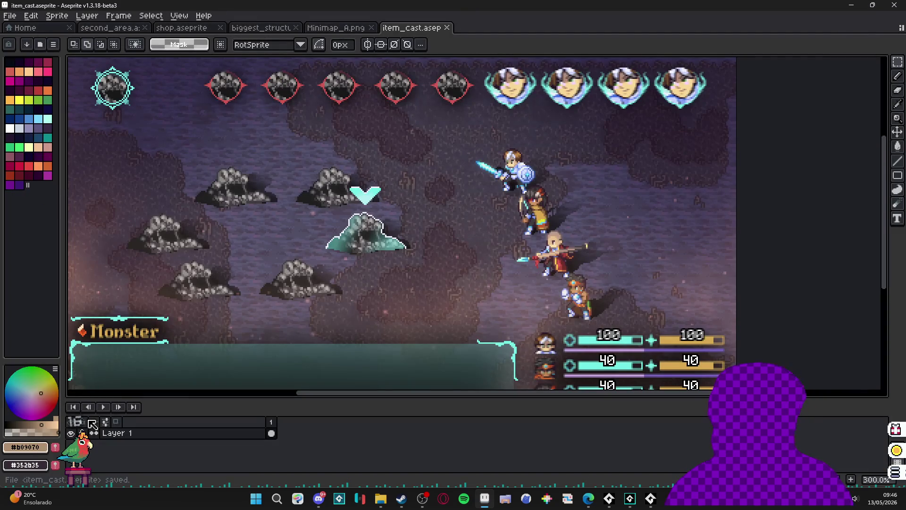
# Step: Add an empty Layer 2 above Layer 1 and select its frame-1 cel with the Pencil
pyautogui.moveTo(277, 264)
pyautogui.mouseDown()
pyautogui.moveTo(316, 254)
pyautogui.moveTo(304, 255)
pyautogui.mouseUp()
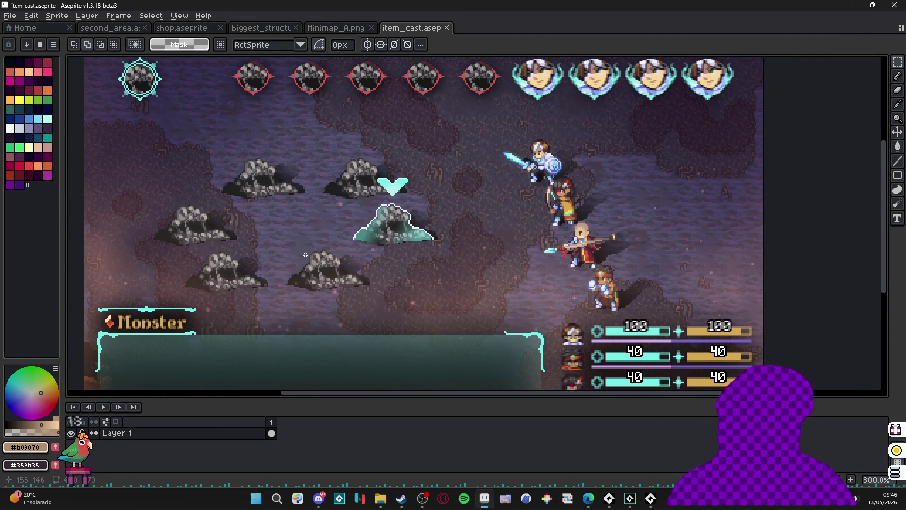
pyautogui.moveTo(311, 282)
pyautogui.mouseDown()
pyautogui.moveTo(302, 246)
pyautogui.moveTo(325, 240)
pyautogui.mouseUp()
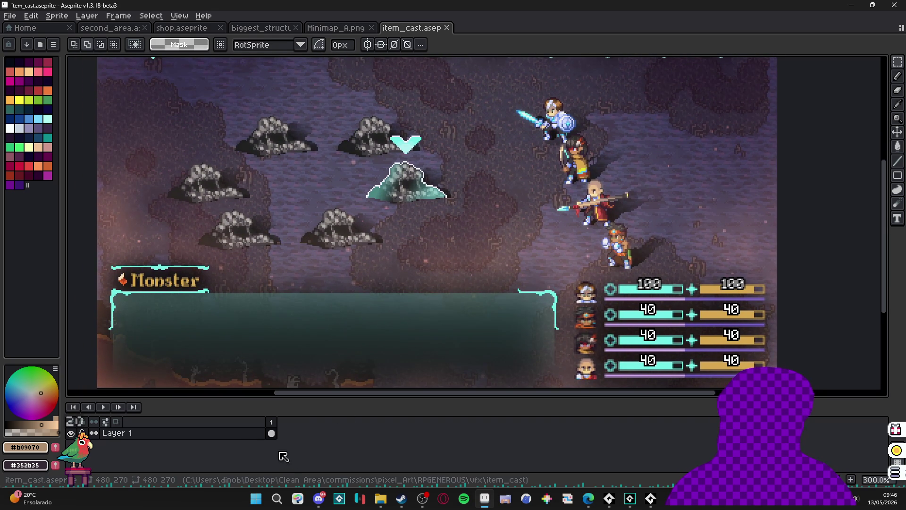
pyautogui.hotkey('shift', 'n')
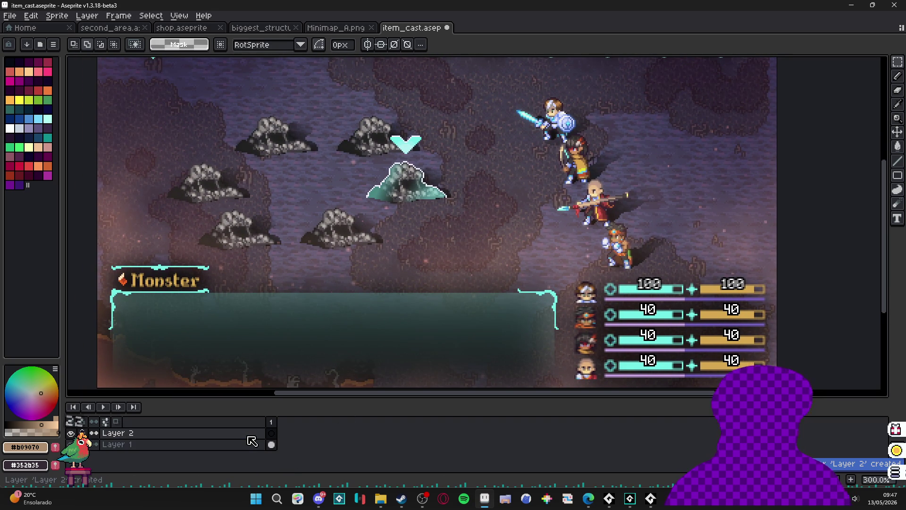
pyautogui.click(272, 433)
pyautogui.press('b')
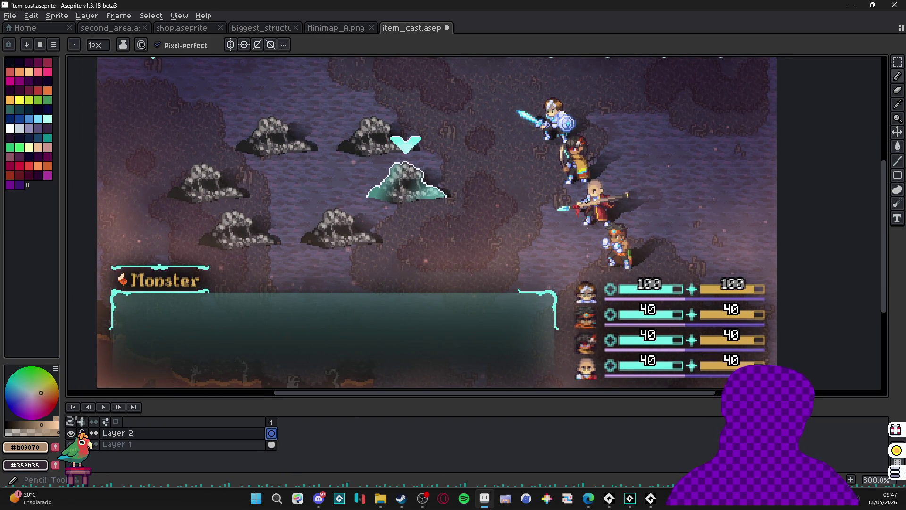
pyautogui.moveTo(586, 202); pyautogui.dragTo(553, 196)
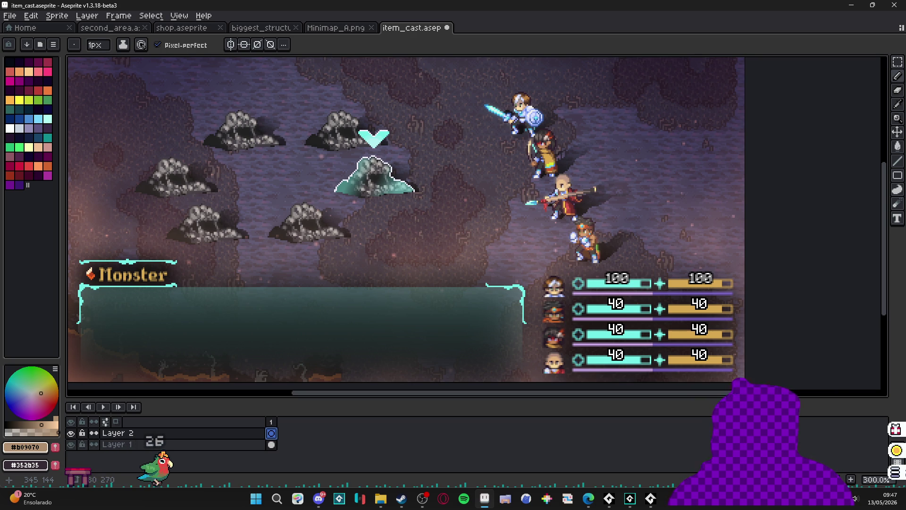
# Step: Open the RPGENEROUS items folder in File Explorer, then minimize Explorer to return to Aseprite
pyautogui.moveTo(380, 498)
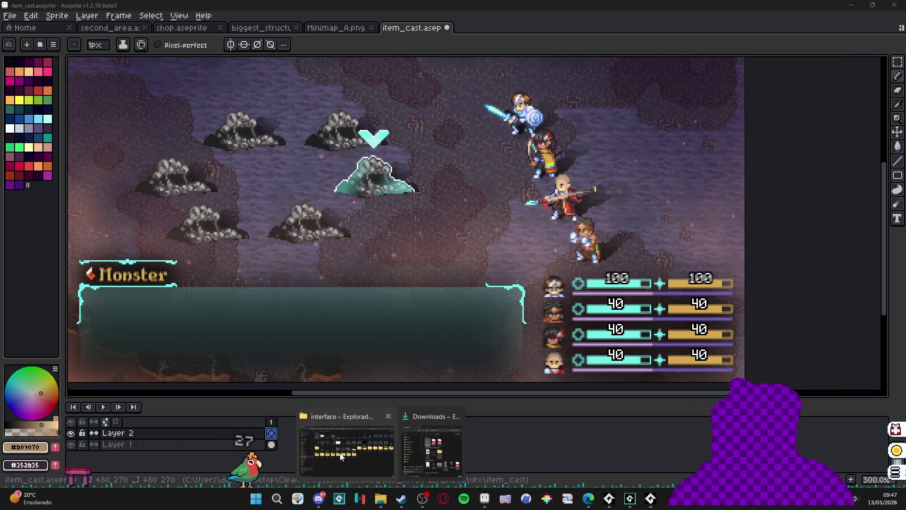
pyautogui.click(349, 448)
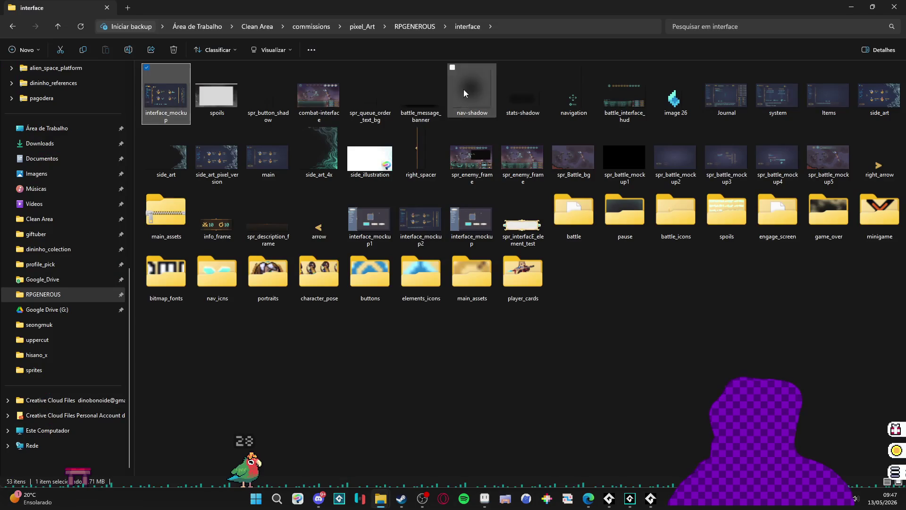
pyautogui.click(423, 26)
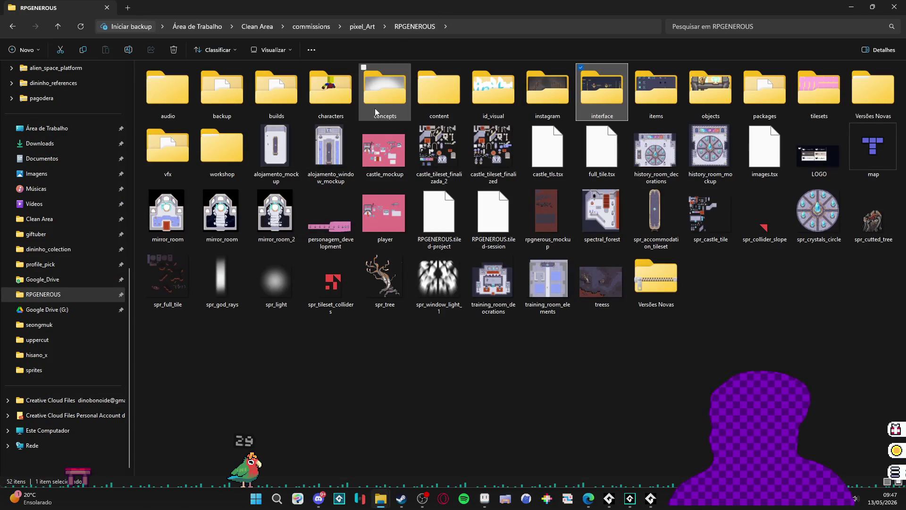
pyautogui.doubleClick(657, 87)
pyautogui.press('super+Down')
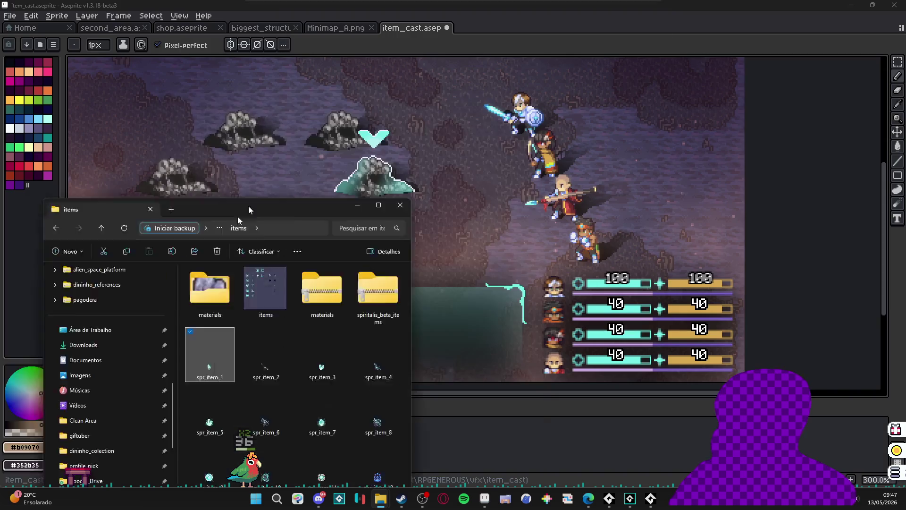
pyautogui.press('super+Down')
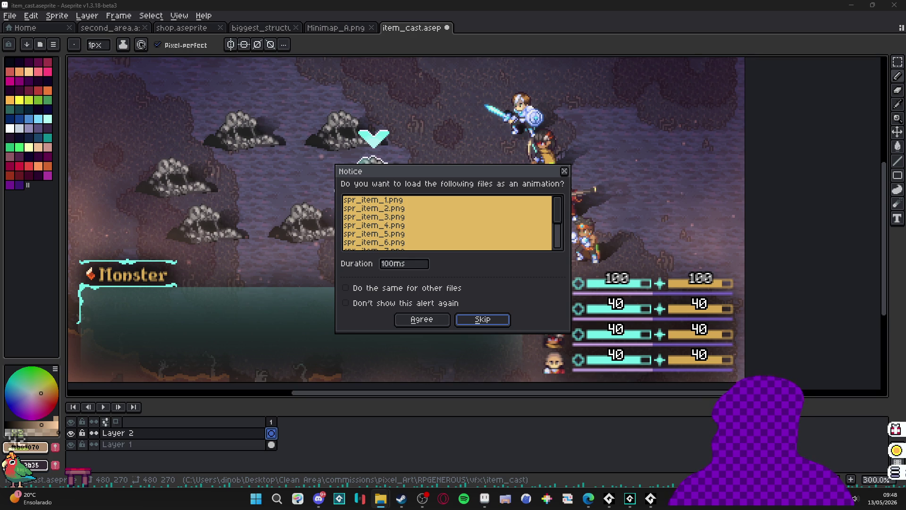
# Step: Dismiss the animation prompt and dock items.aseprite in a pane beside the item_cast mockup
pyautogui.click(564, 171)
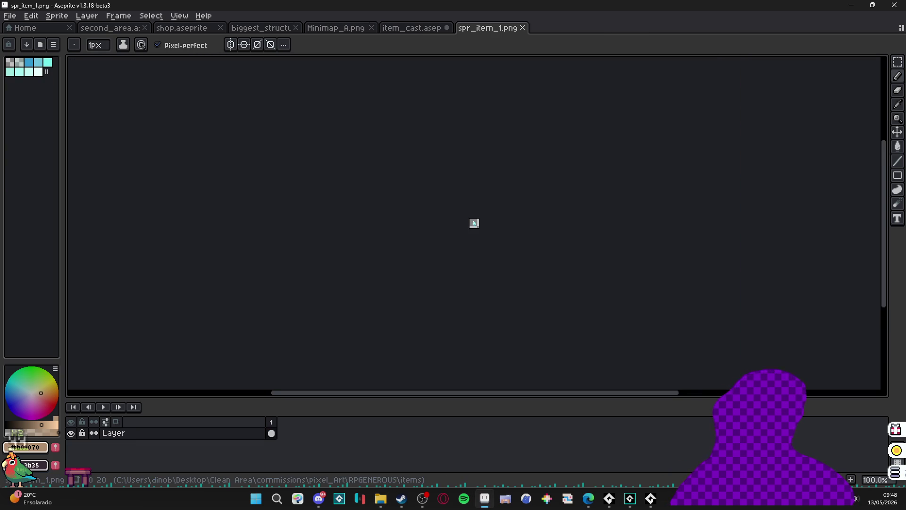
pyautogui.click(522, 28)
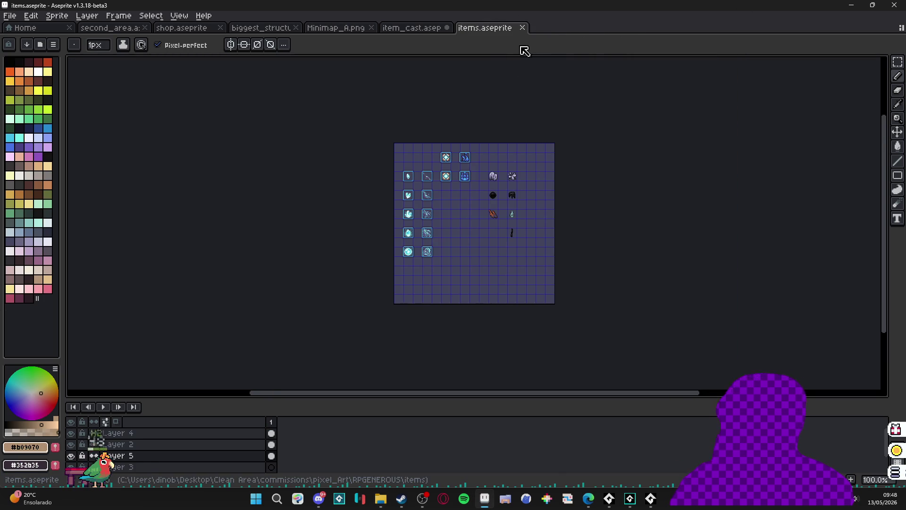
pyautogui.moveTo(496, 31)
pyautogui.mouseDown()
pyautogui.moveTo(91, 175)
pyautogui.moveTo(103, 198)
pyautogui.mouseUp()
pyautogui.scroll(3, 269, 259)
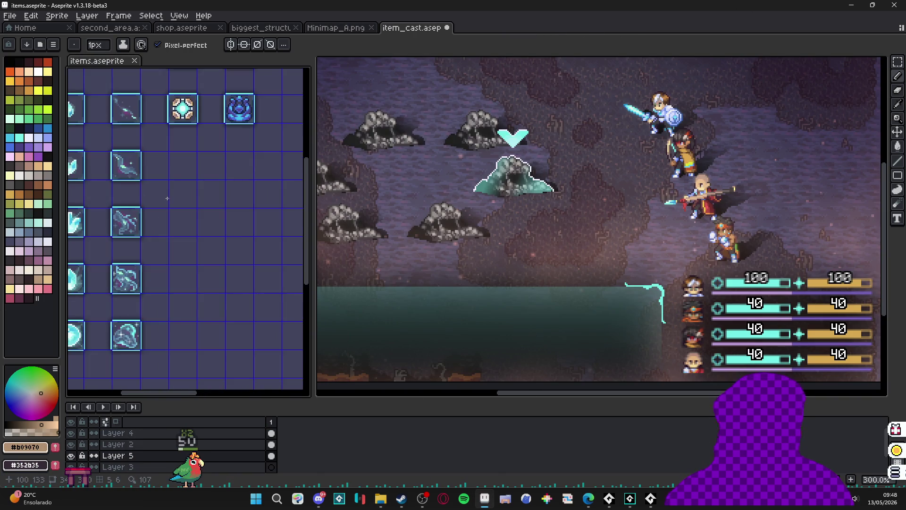
pyautogui.scroll(-2, 217, 202)
pyautogui.scroll(1, 170, 137)
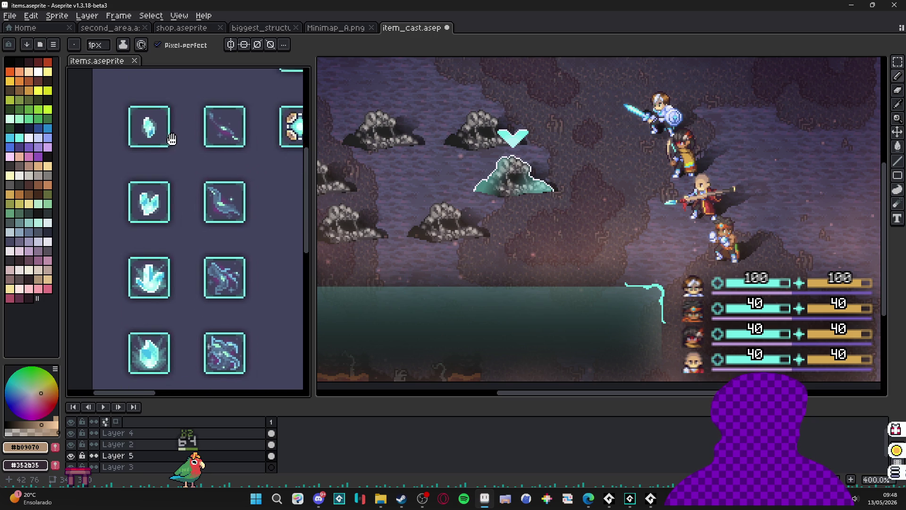
# Step: Narrow the item icons pane and pan both canvases to frame the crystals and mockup
pyautogui.moveTo(413, 306); pyautogui.dragTo(362, 291)
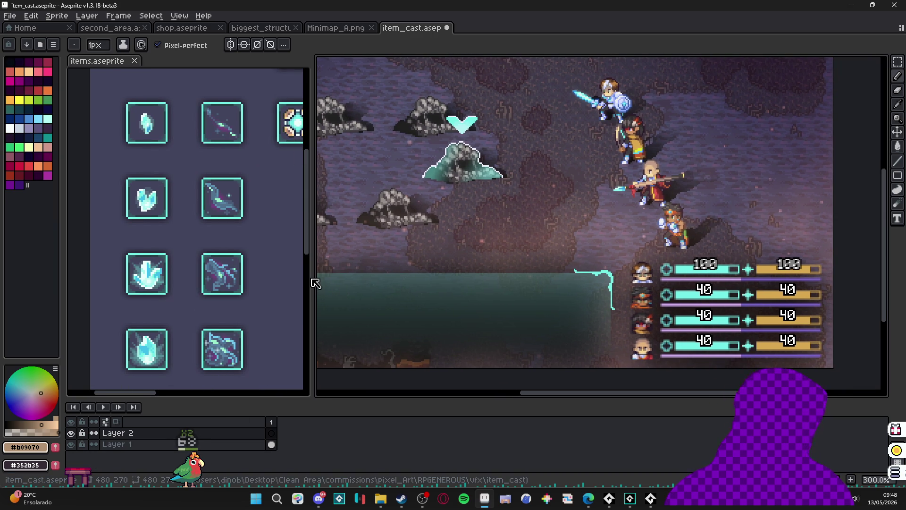
pyautogui.moveTo(312, 276); pyautogui.dragTo(198, 277)
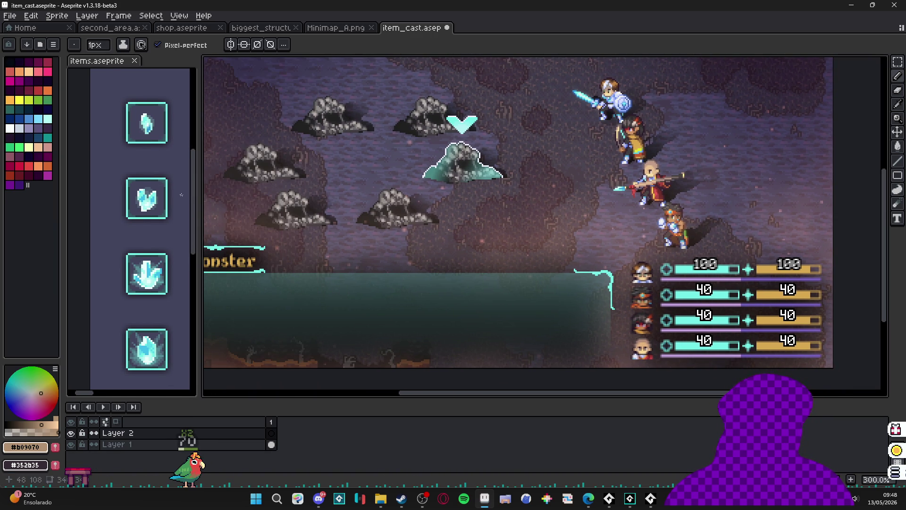
pyautogui.click(131, 179)
pyautogui.moveTo(570, 200); pyautogui.dragTo(476, 186)
pyautogui.scroll(-1, 129, 232)
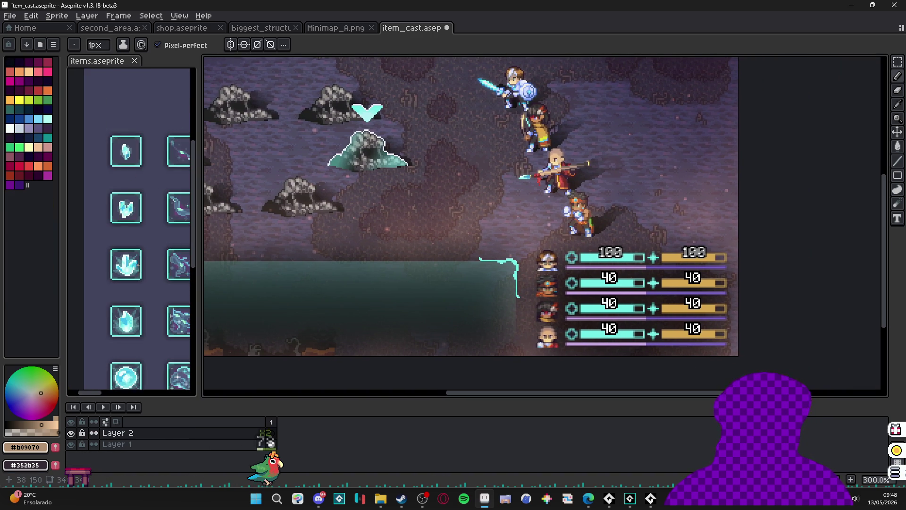
pyautogui.scroll(1, 128, 233)
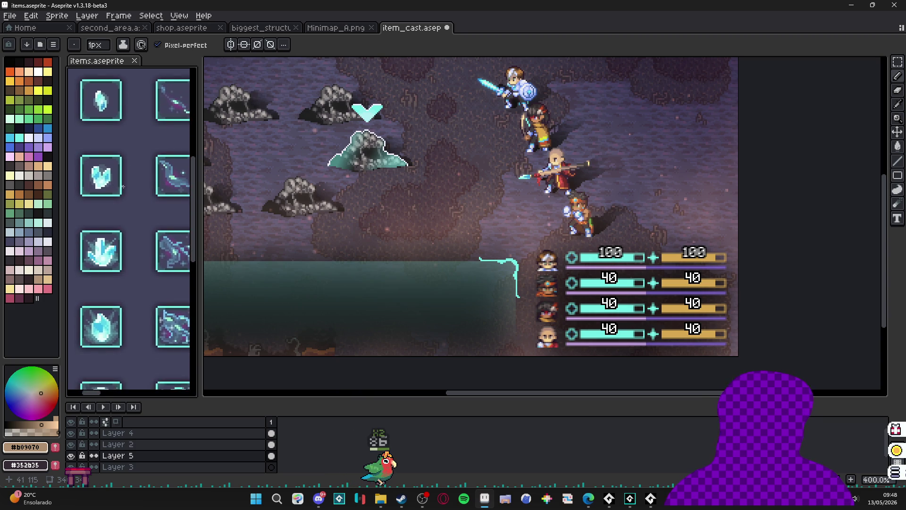
pyautogui.scroll(-1, 124, 202)
pyautogui.moveTo(124, 202); pyautogui.dragTo(131, 192)
pyautogui.moveTo(570, 167); pyautogui.dragTo(508, 158)
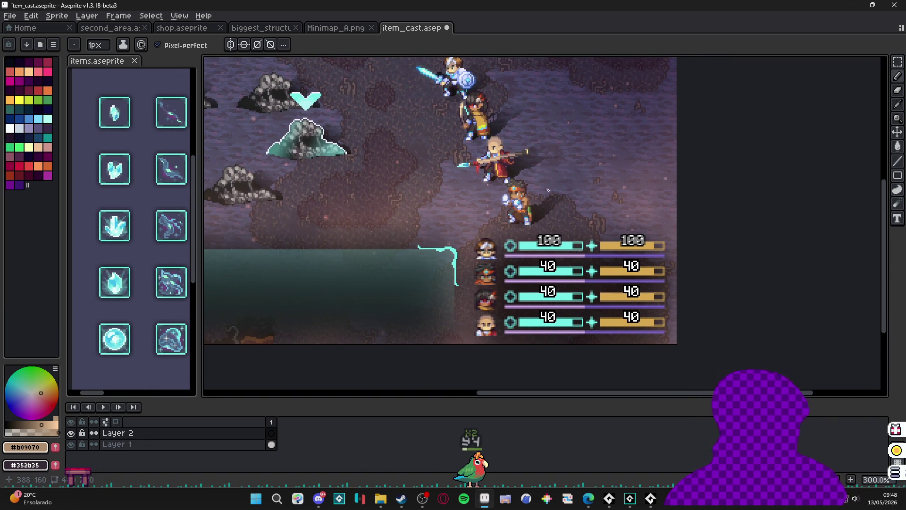
pyautogui.moveTo(455, 166); pyautogui.dragTo(475, 183)
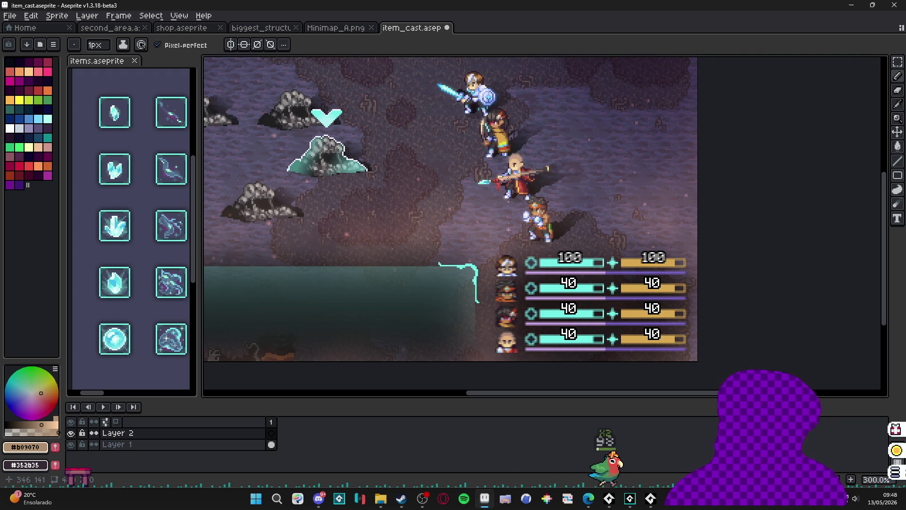
pyautogui.scroll(1, 499, 158)
pyautogui.scroll(-1, 488, 166)
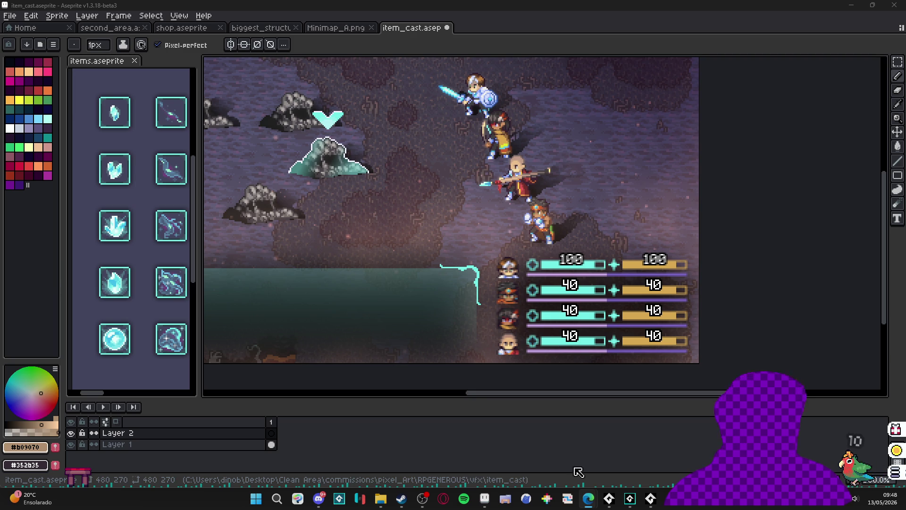
# Step: Nudge the crystal one pixel to the right on the items sheet with the Move tool
pyautogui.moveTo(481, 226); pyautogui.dragTo(483, 228)
pyautogui.scroll(5, 169, 113)
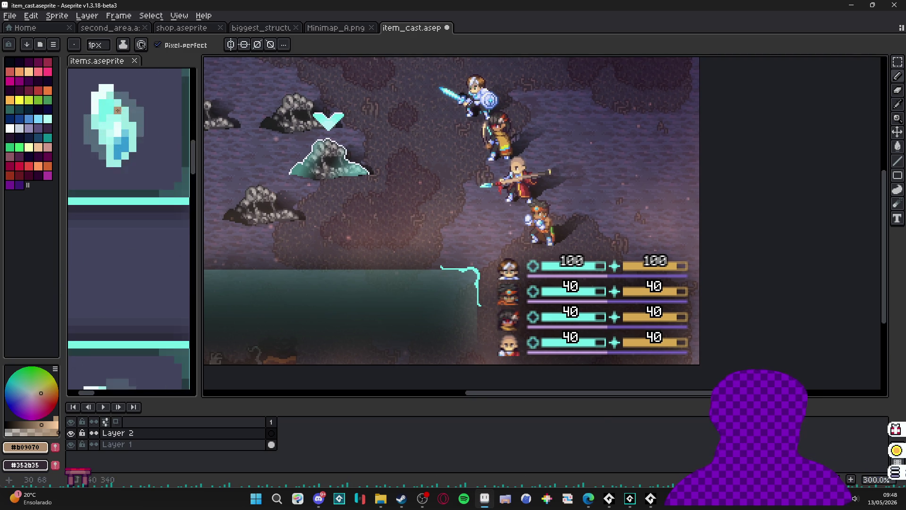
pyautogui.click(169, 112)
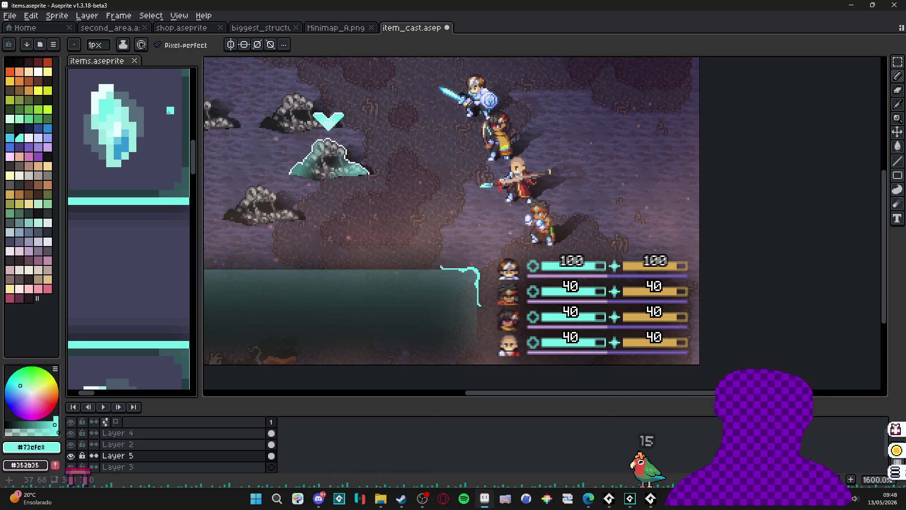
pyautogui.press('v')
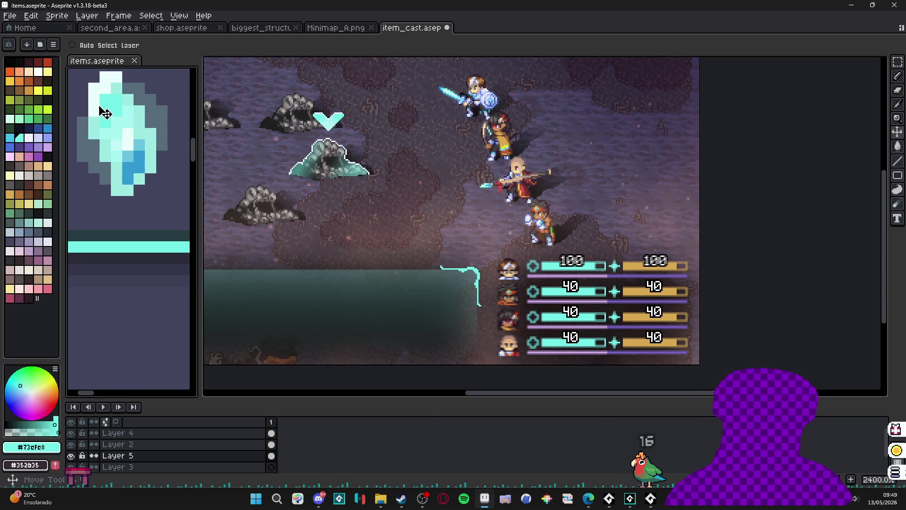
pyautogui.moveTo(104, 111); pyautogui.dragTo(124, 122)
pyautogui.scroll(-1, 124, 122)
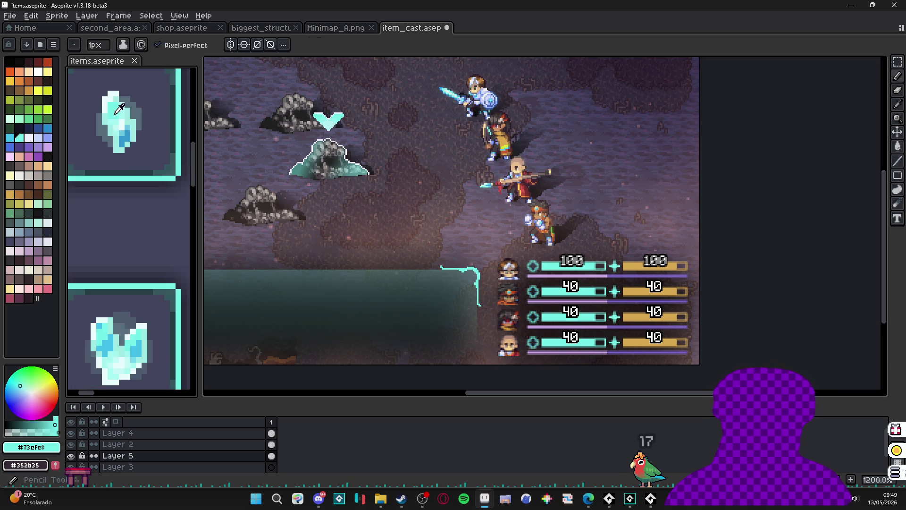
pyautogui.scroll(2, 524, 189)
# Step: Back on item_cast's Layer 2 with the Pencil, undo the last stroke and pick white
pyautogui.click(524, 180)
pyautogui.click(271, 432)
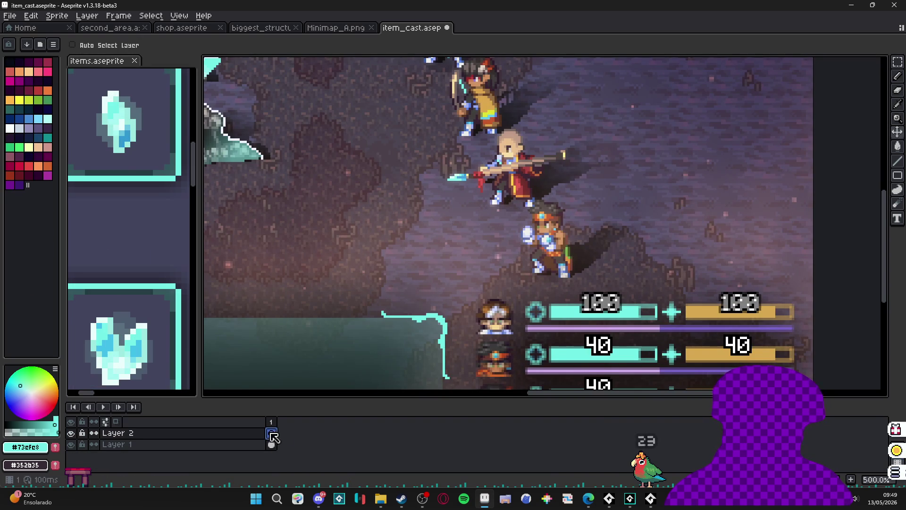
pyautogui.press('b')
pyautogui.scroll(1, 608, 161)
pyautogui.scroll(2, 433, 178)
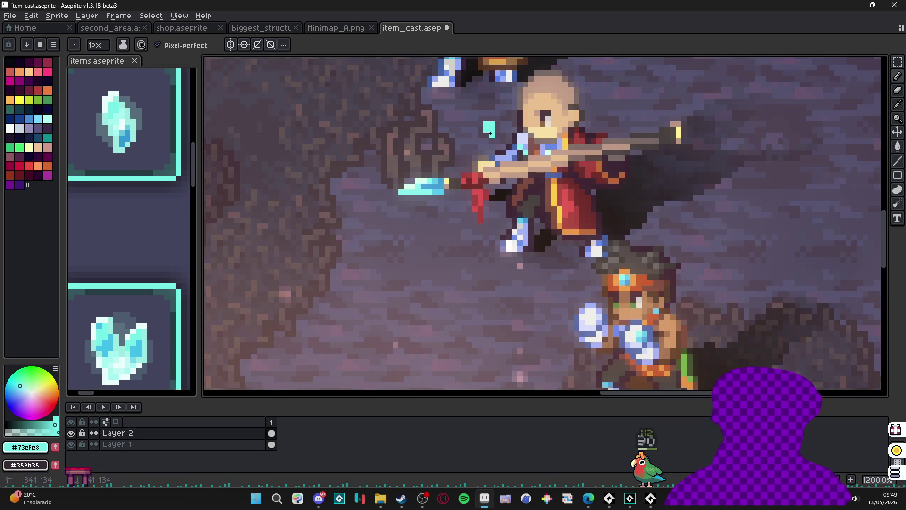
pyautogui.hotkey('ctrl', 'z')
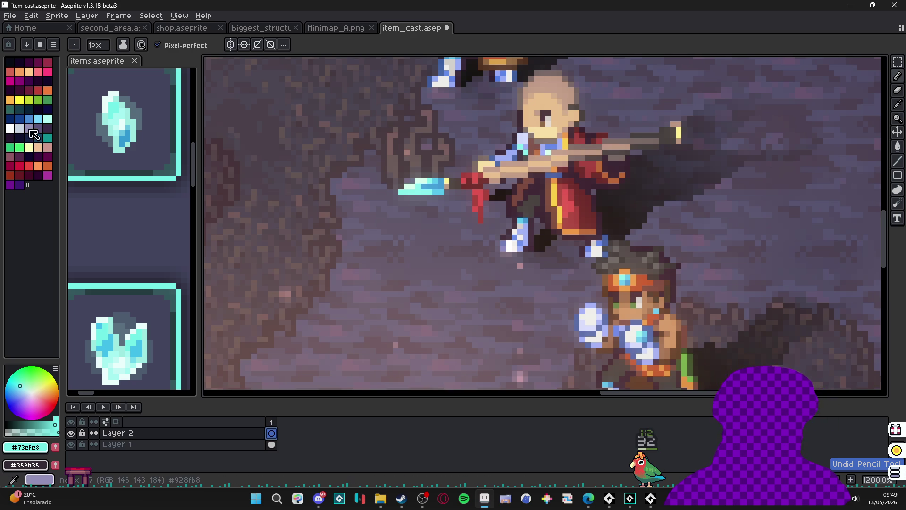
pyautogui.click(10, 128)
# Step: Paint 1px white vertical and horizontal strokes into a star on the spearman's chest, then open Preview
pyautogui.press('+')
pyautogui.press('+')
pyautogui.press('+')
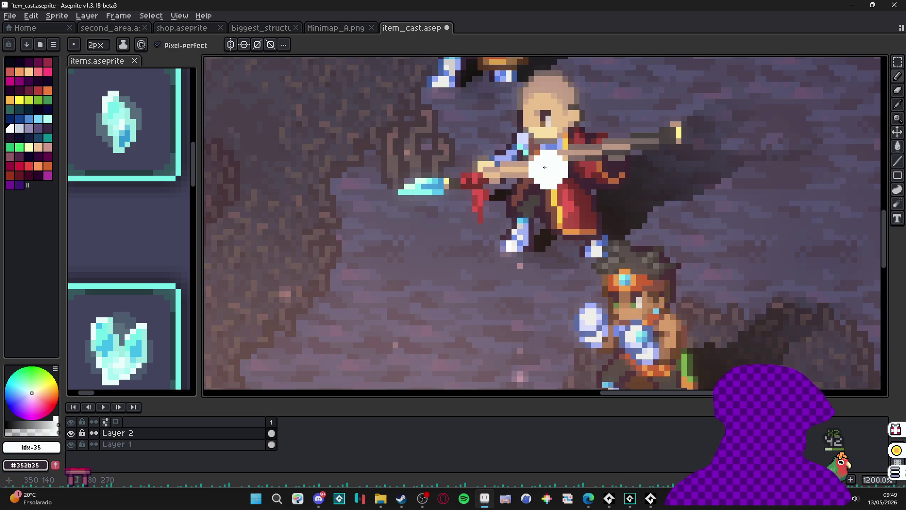
pyautogui.press('-')
pyautogui.press('-')
pyautogui.press('-')
pyautogui.scroll(-4, 537, 218)
pyautogui.scroll(3, 537, 217)
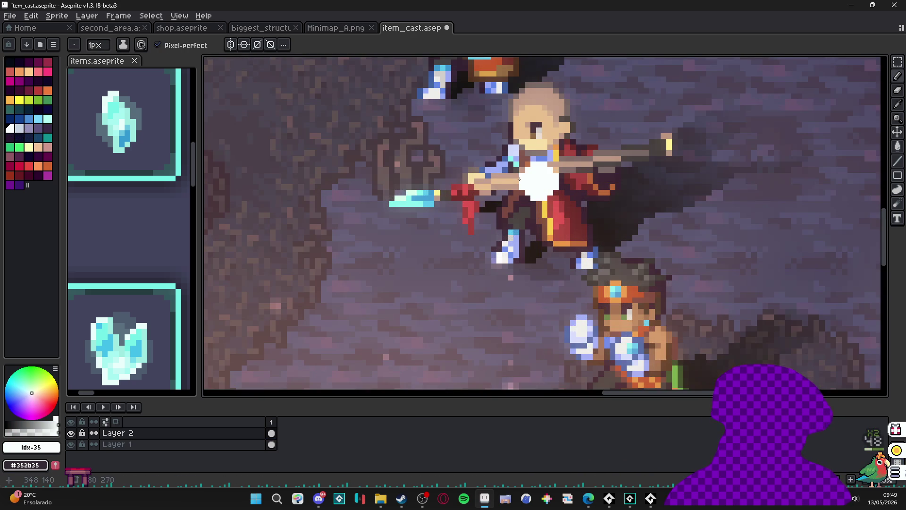
pyautogui.moveTo(532, 157); pyautogui.dragTo(532, 140)
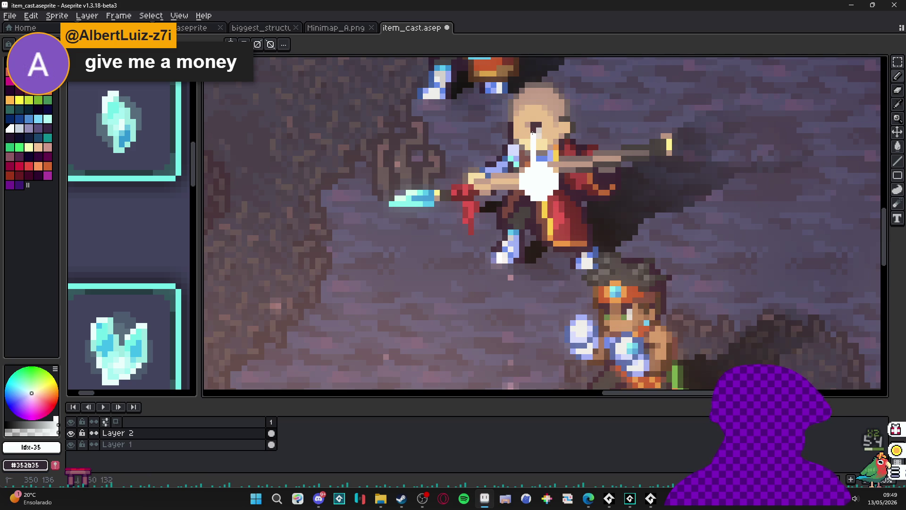
pyautogui.scroll(1, 537, 155)
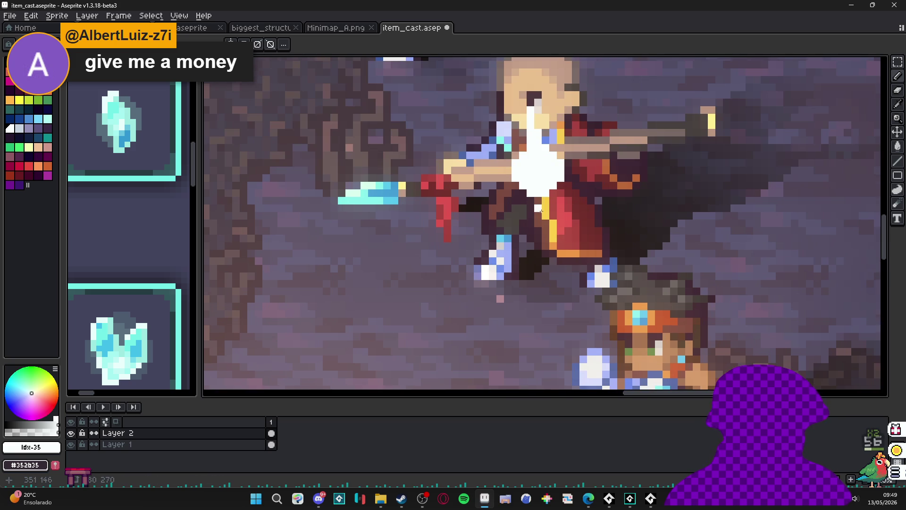
pyautogui.moveTo(535, 209); pyautogui.dragTo(534, 238)
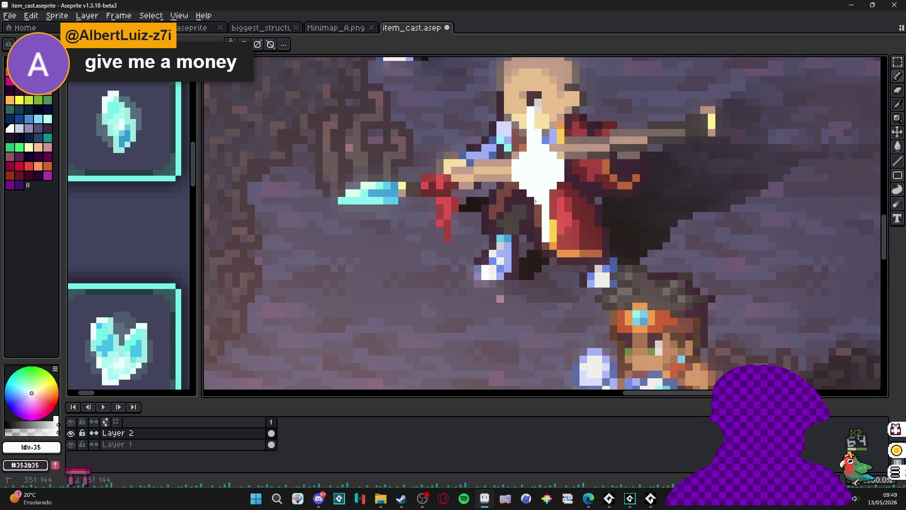
pyautogui.moveTo(569, 175); pyautogui.dragTo(616, 177)
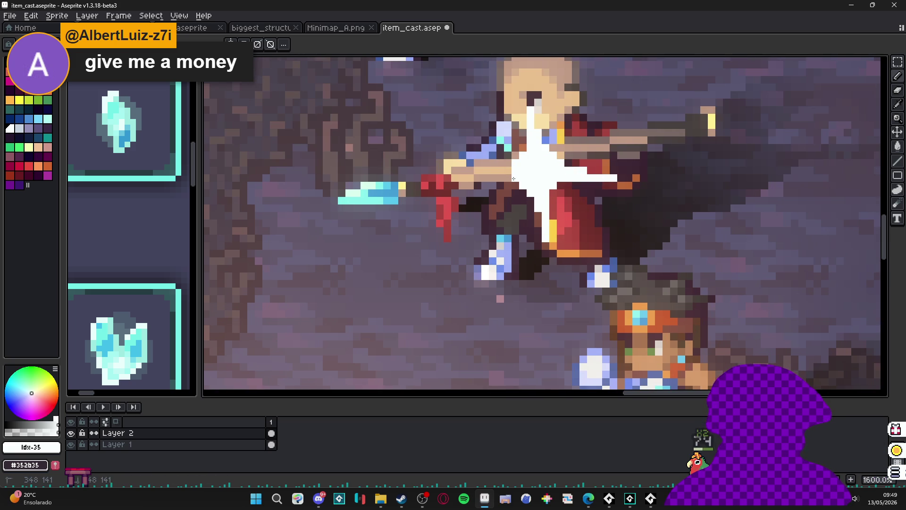
pyautogui.moveTo(513, 178); pyautogui.dragTo(468, 176)
pyautogui.scroll(-5, 494, 173)
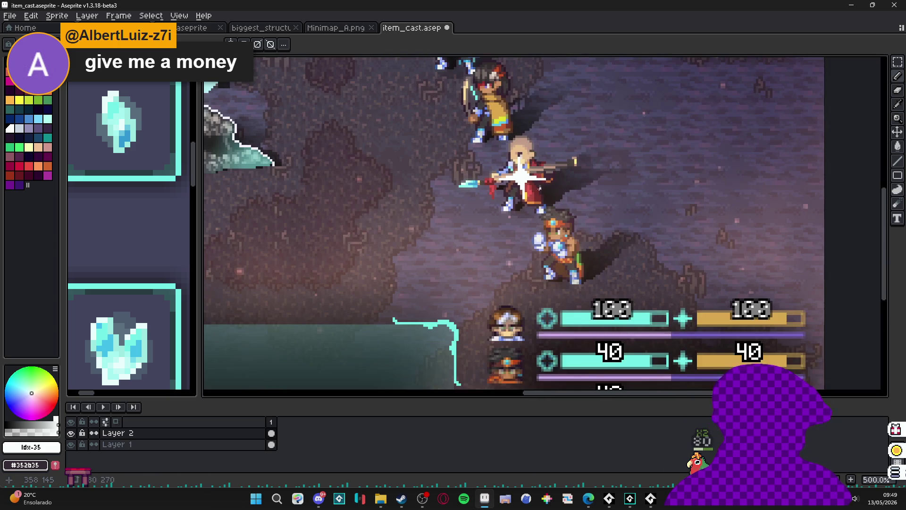
pyautogui.press('F7')
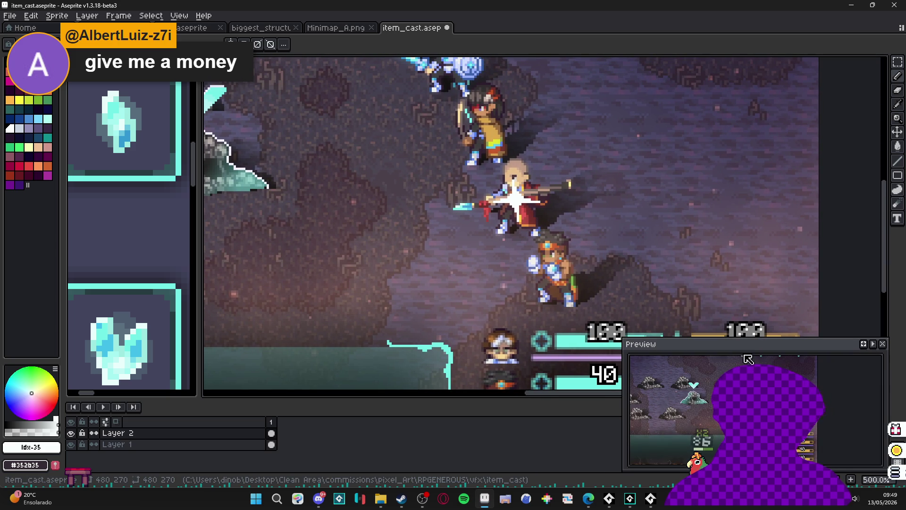
# Step: Move the Preview window up, centre the bald character and undo the last stroke
pyautogui.moveTo(746, 356)
pyautogui.mouseDown()
pyautogui.moveTo(710, 179)
pyautogui.moveTo(747, 136)
pyautogui.mouseUp()
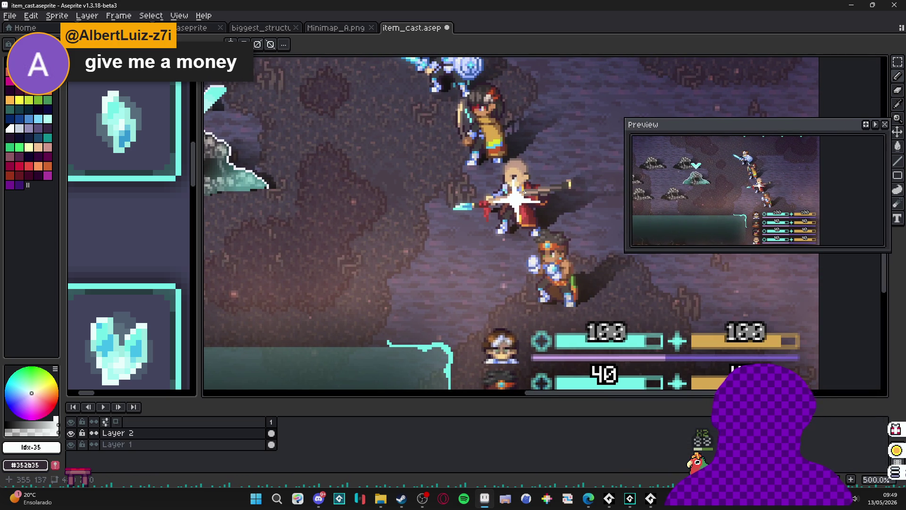
pyautogui.scroll(1, 523, 192)
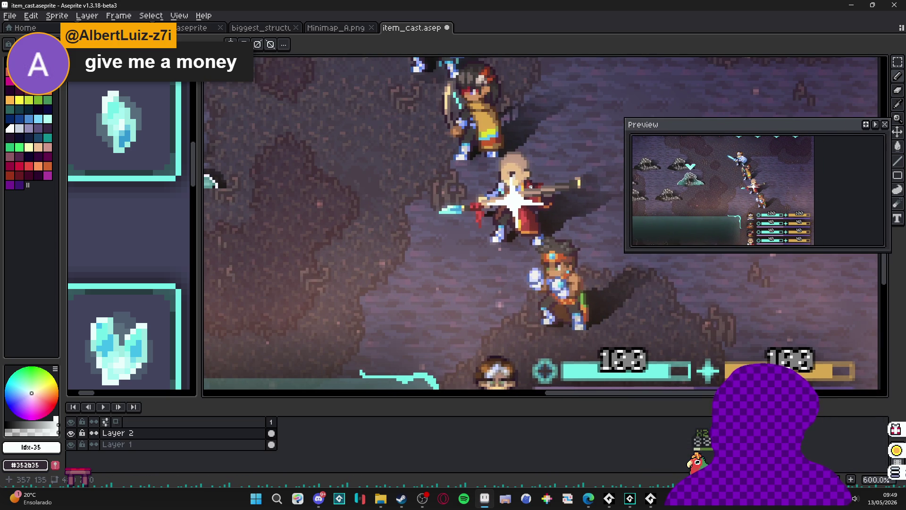
pyautogui.moveTo(531, 187); pyautogui.dragTo(475, 188)
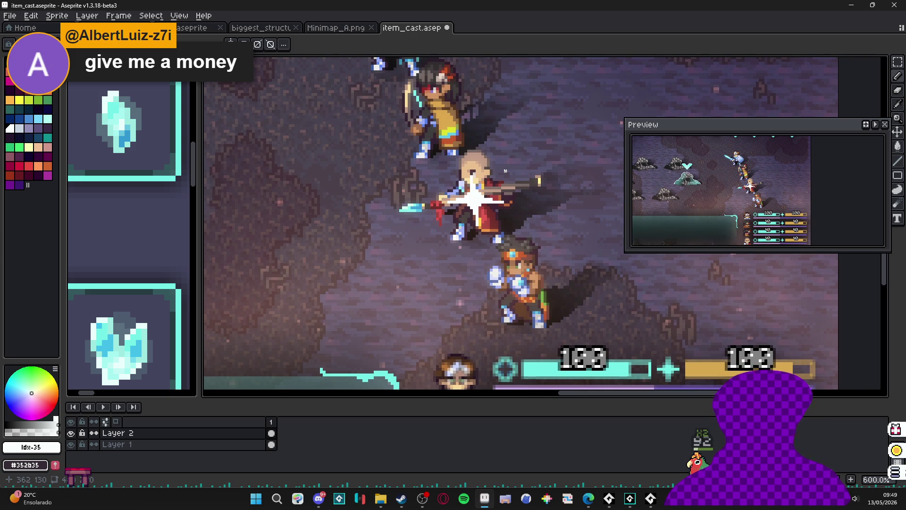
pyautogui.scroll(3, 466, 207)
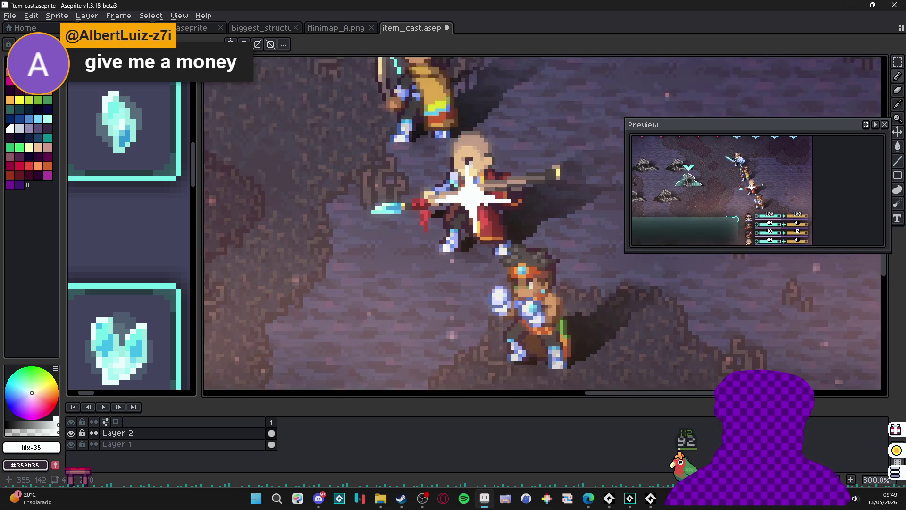
pyautogui.hotkey('ctrl', 'z')
# Step: Enlarge the Preview window to show more of the scene and play the animation
pyautogui.scroll(1, 454, 178)
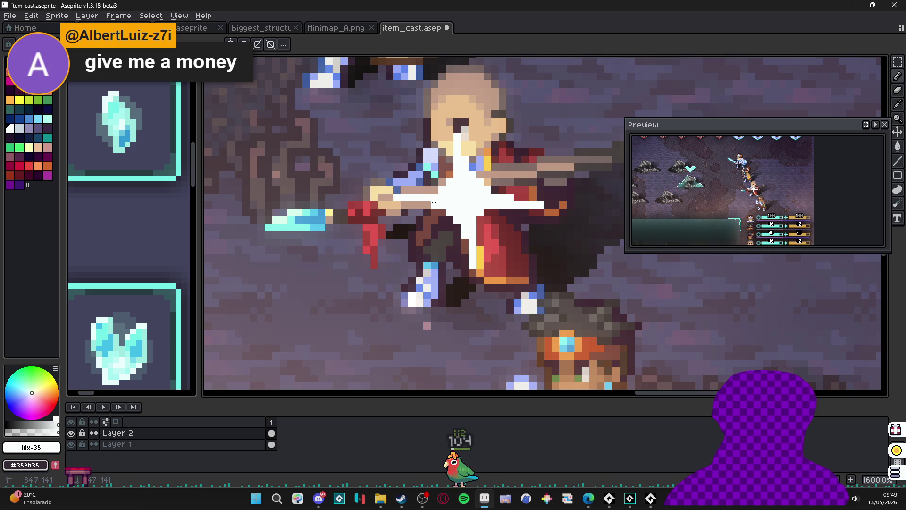
pyautogui.scroll(-3, 439, 204)
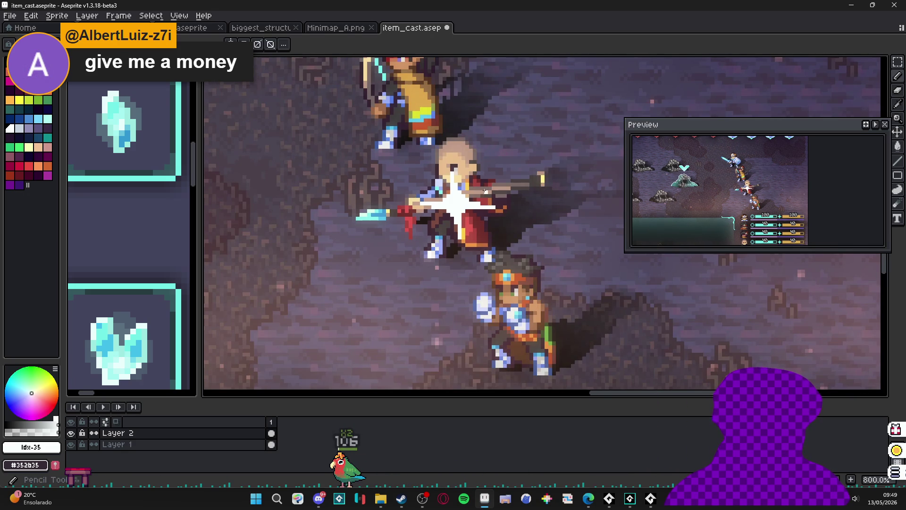
pyautogui.scroll(-1, 489, 192)
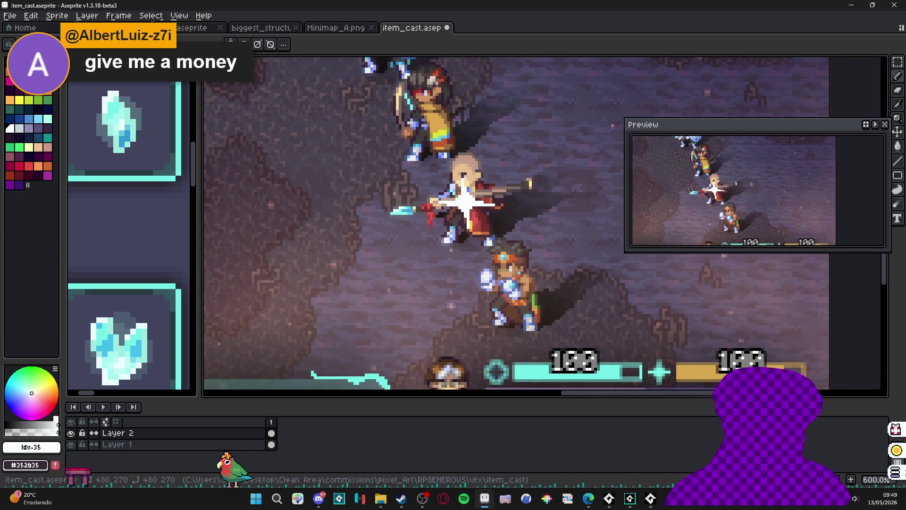
pyautogui.moveTo(764, 118)
pyautogui.mouseDown()
pyautogui.moveTo(749, 37)
pyautogui.moveTo(790, 68)
pyautogui.mouseUp()
pyautogui.click(875, 42)
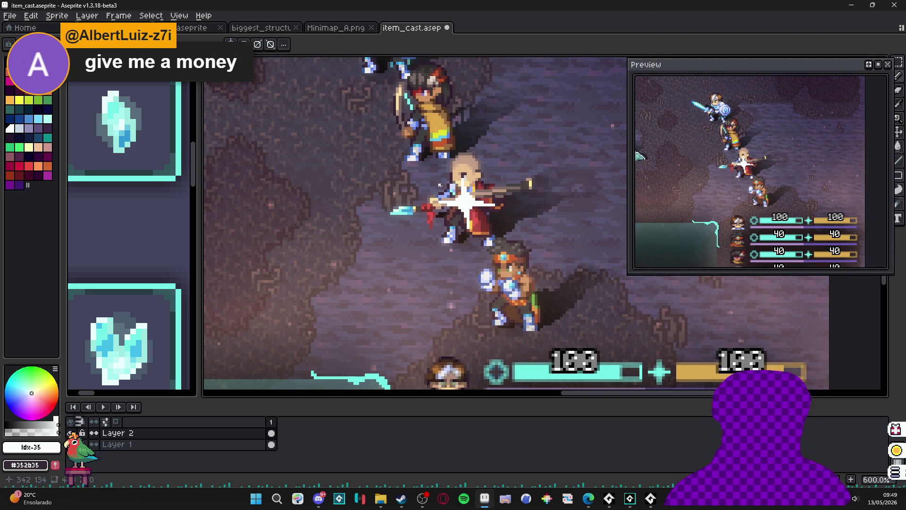
# Step: Add a cyan pixel beside the spearman's face next to the star flash
pyautogui.scroll(3, 444, 187)
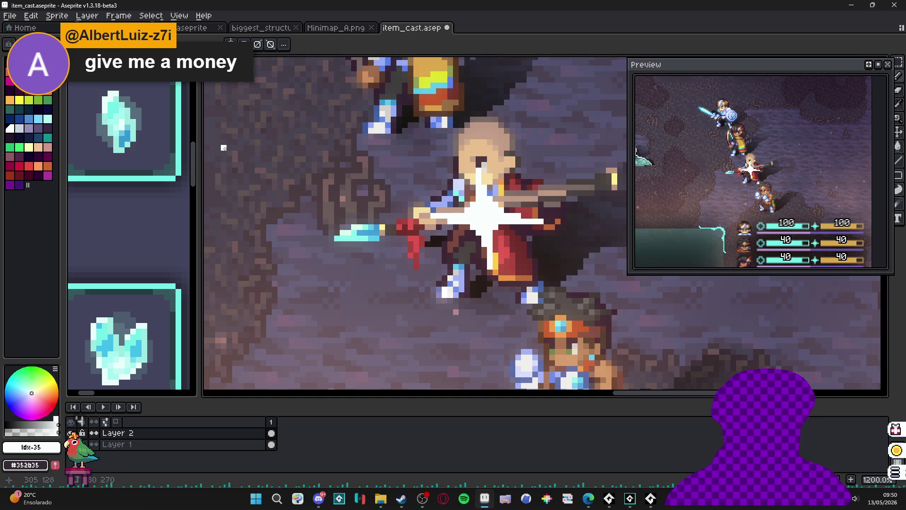
pyautogui.hotkey('ctrl', 'Tab')
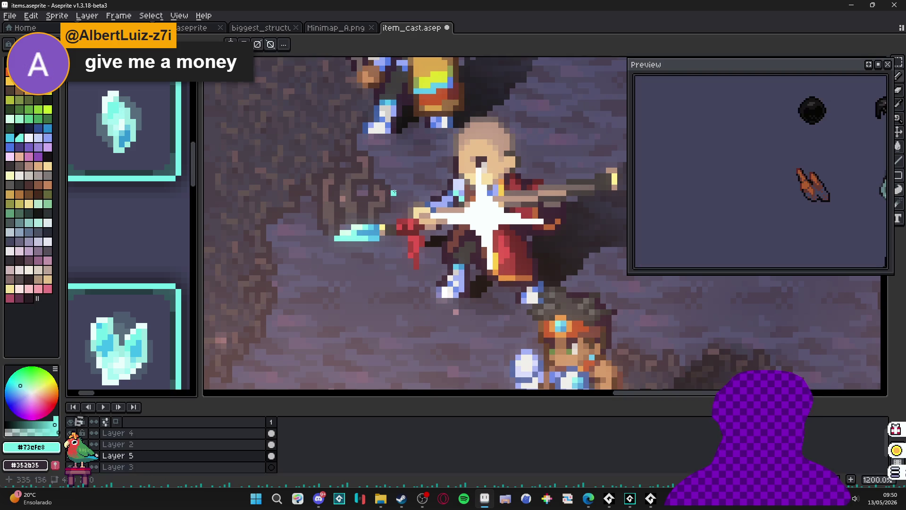
pyautogui.hotkey('ctrl', 'Tab')
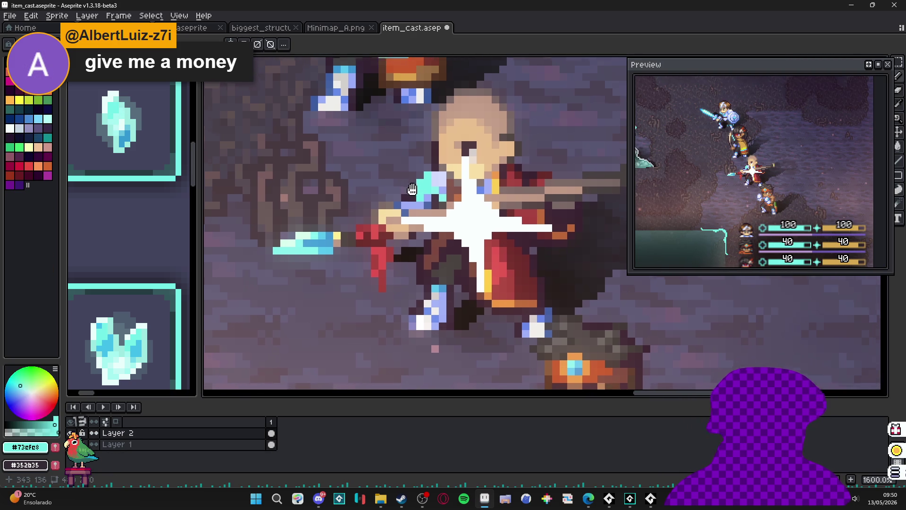
pyautogui.click(497, 164)
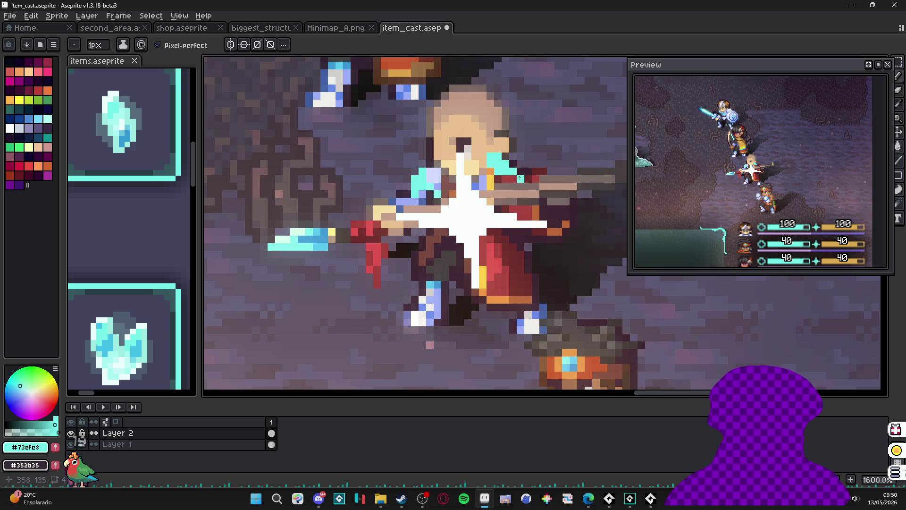
# Step: Sample near-white, blue and cyan shades from the crystal sprite and painted pixels
pyautogui.keyDown('alt'); pyautogui.click(136, 124); pyautogui.keyUp('alt')
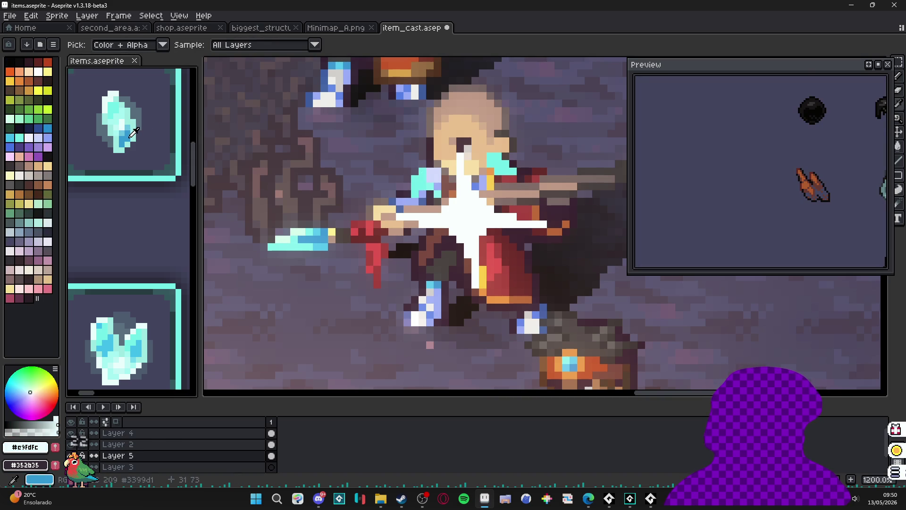
pyautogui.keyDown('alt'); pyautogui.click(415, 184); pyautogui.keyUp('alt')
pyautogui.scroll(3, 415, 184)
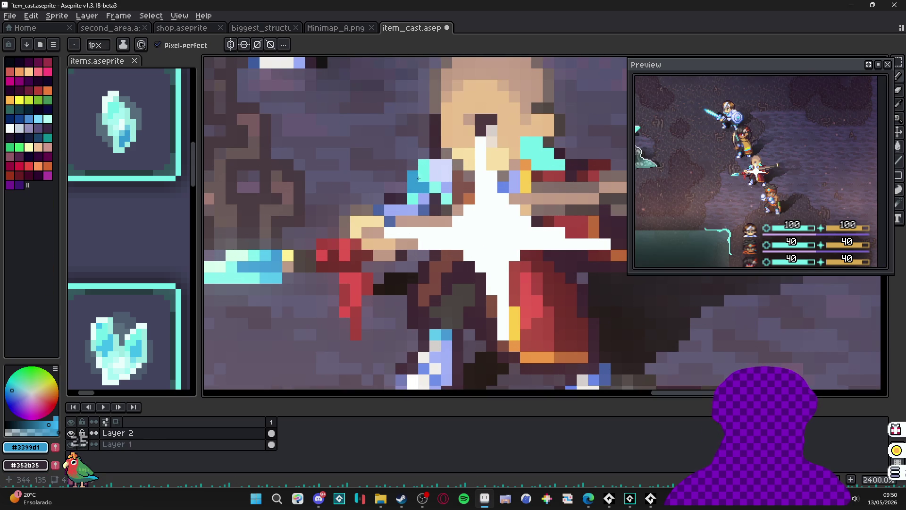
pyautogui.keyDown('alt'); pyautogui.click(541, 153); pyautogui.keyUp('alt')
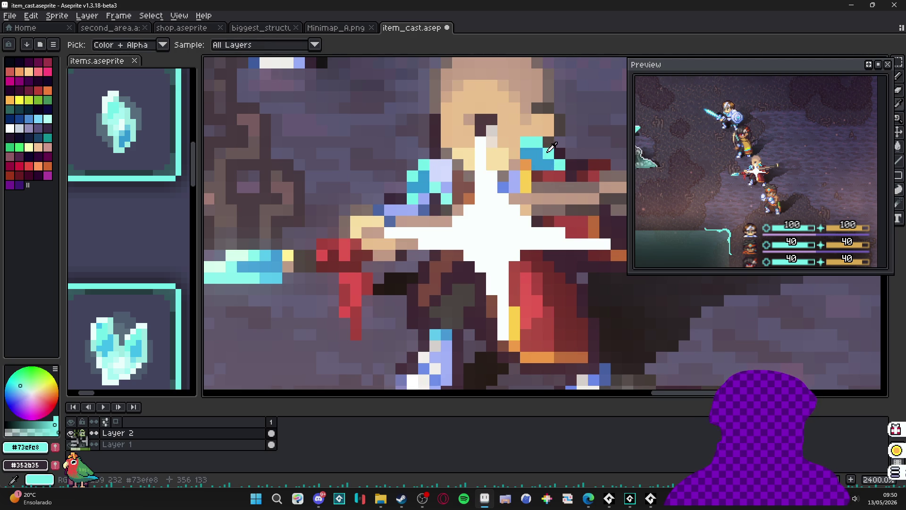
pyautogui.keyDown('alt'); pyautogui.click(538, 152); pyautogui.keyUp('alt')
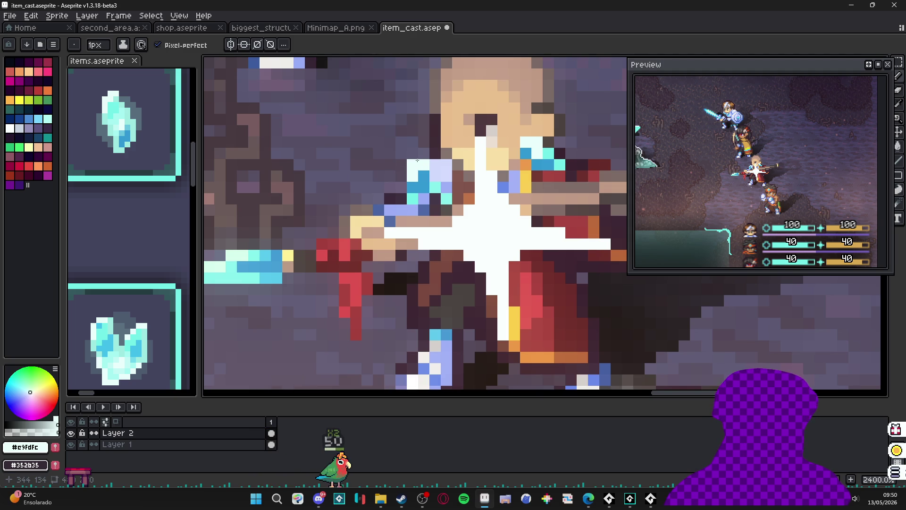
pyautogui.scroll(-3, 418, 166)
pyautogui.scroll(3, 503, 180)
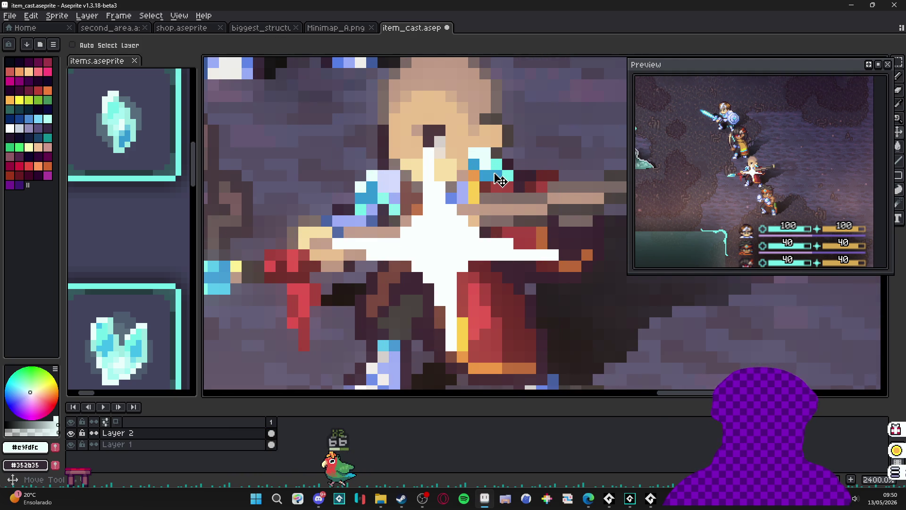
# Step: Marquee-select the cyan pixels beside the star, extending the selection up-left
pyautogui.press('m')
pyautogui.moveTo(514, 170); pyautogui.dragTo(488, 179)
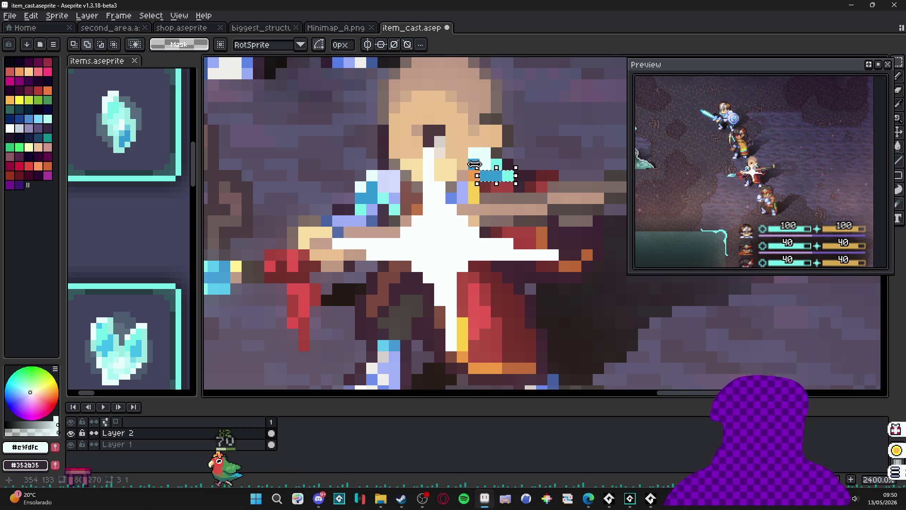
pyautogui.scroll(2, 492, 182)
pyautogui.moveTo(466, 132); pyautogui.dragTo(514, 166)
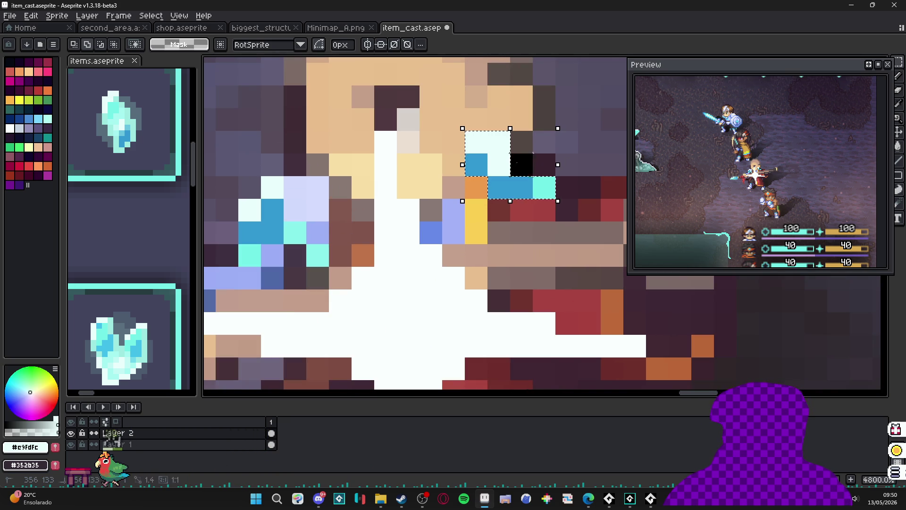
pyautogui.scroll(-2, 514, 168)
pyautogui.scroll(-2, 430, 187)
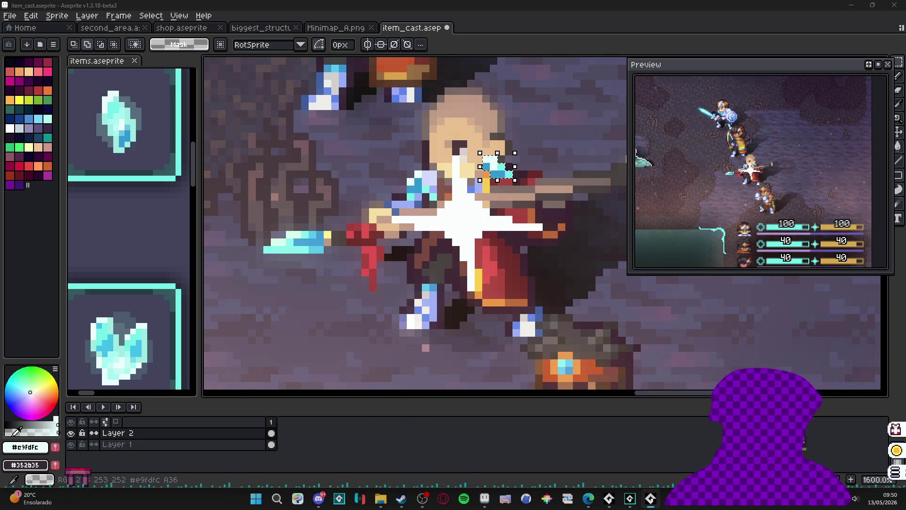
# Step: Bring the layer timeline back into view and zoom out
pyautogui.click(891, 472)
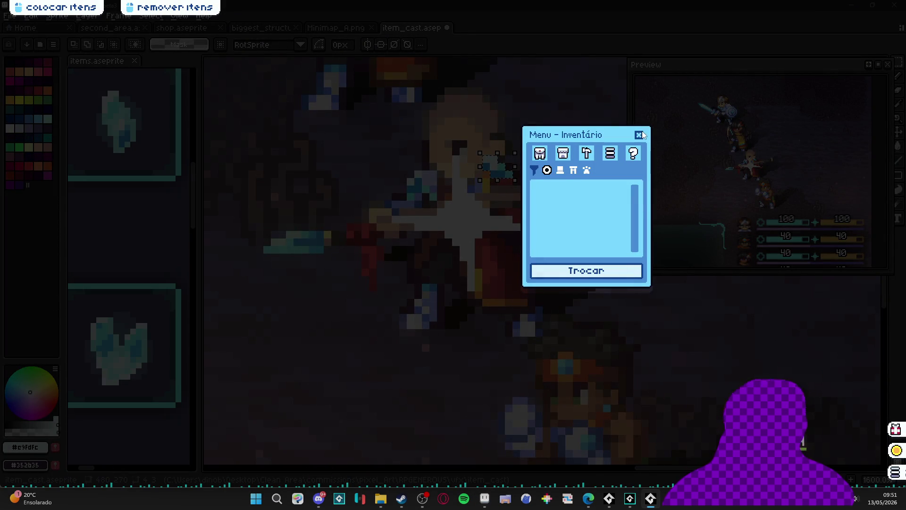
pyautogui.click(469, 467)
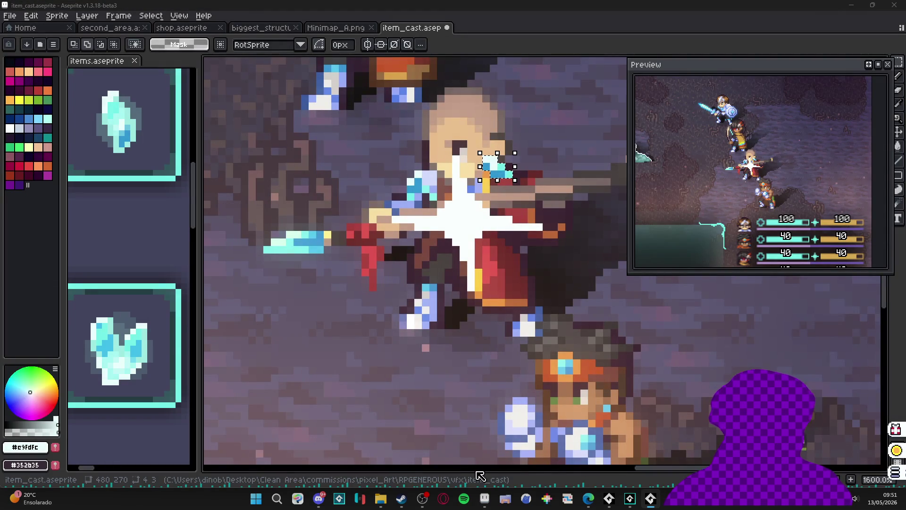
pyautogui.press('Tab')
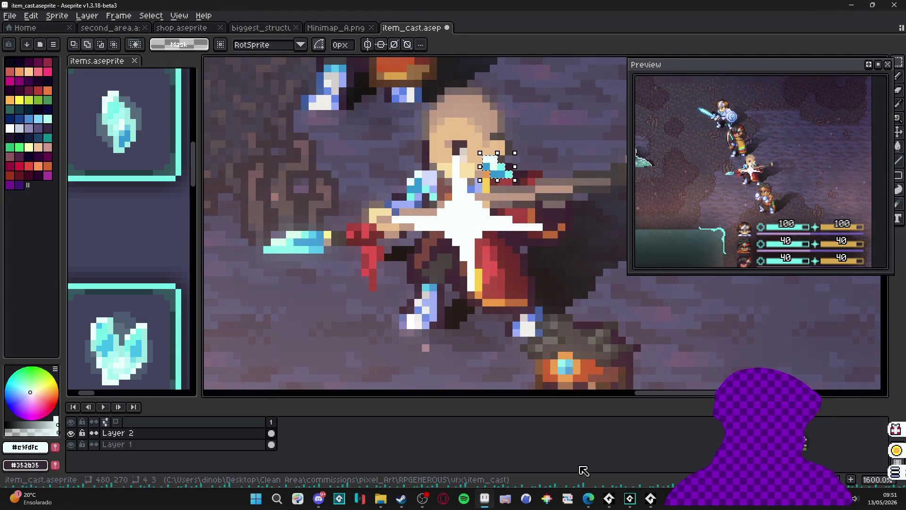
pyautogui.press('-')
pyautogui.scroll(-2, 412, 311)
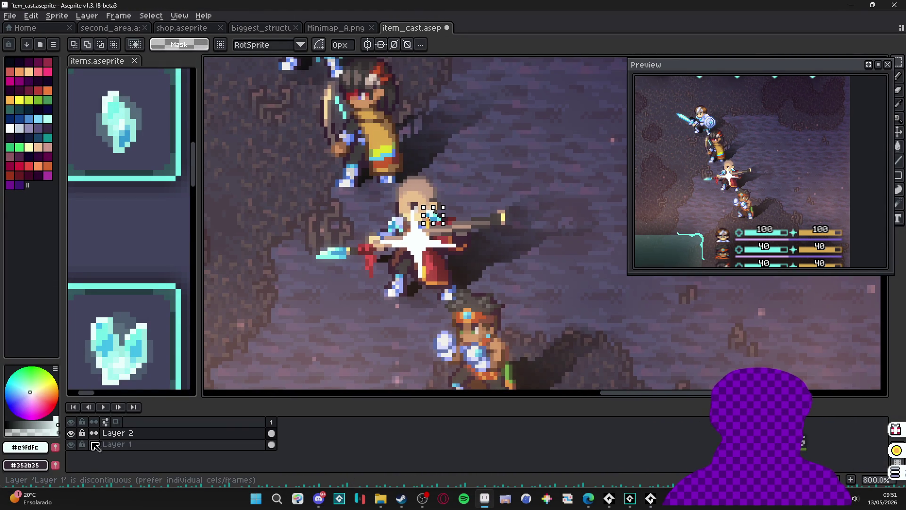
# Step: Add Layer 3 above Layer 1 and bucket-fill it with dark navy palette index 0
pyautogui.click(71, 444)
pyautogui.click(71, 444)
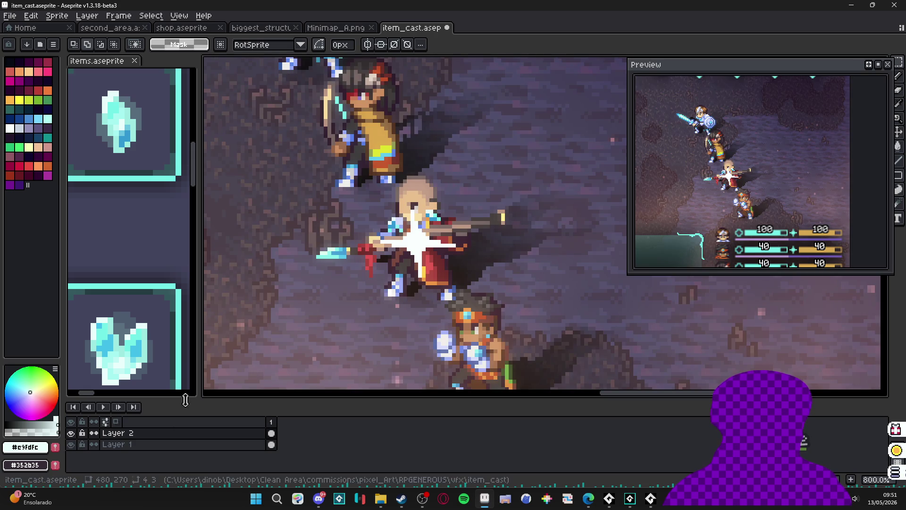
pyautogui.click(142, 444)
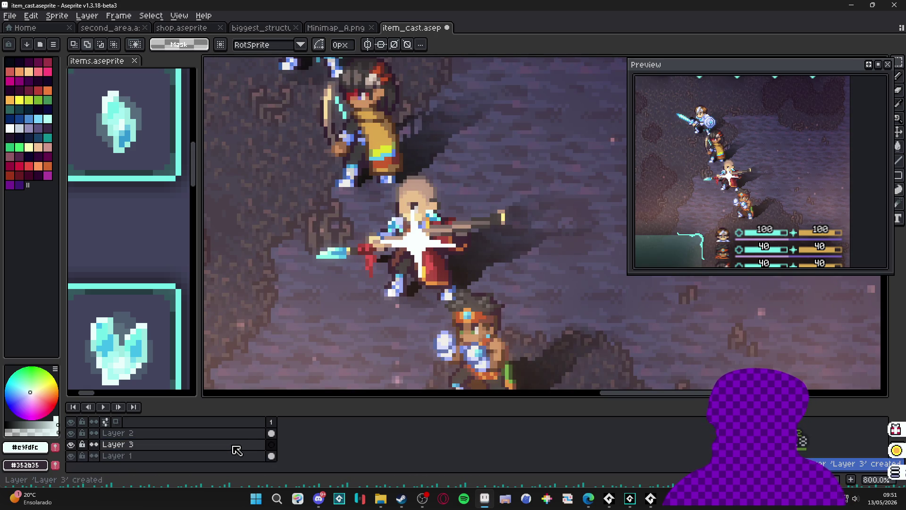
pyautogui.hotkey('shift', 'n')
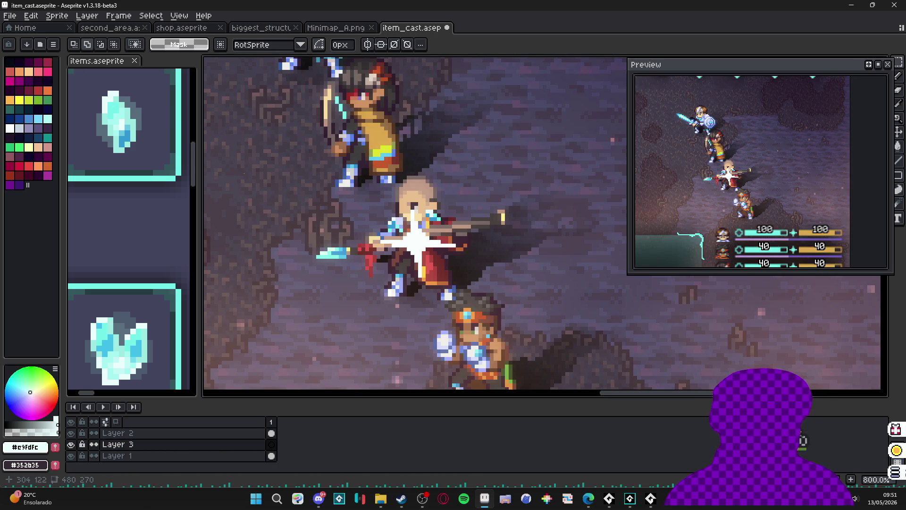
pyautogui.scroll(-2, 349, 215)
pyautogui.press('g')
pyautogui.click(338, 291)
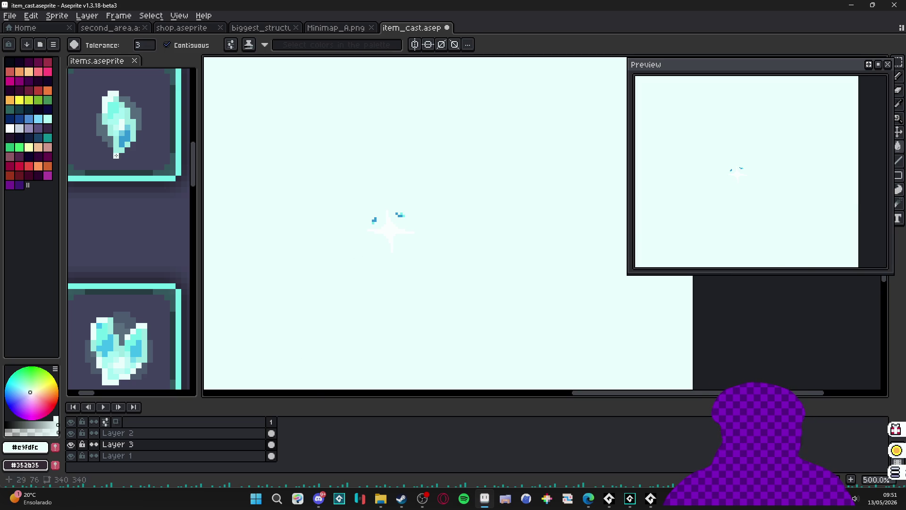
pyautogui.hotkey('ctrl', 'z')
pyautogui.click(10, 62)
pyautogui.click(388, 315)
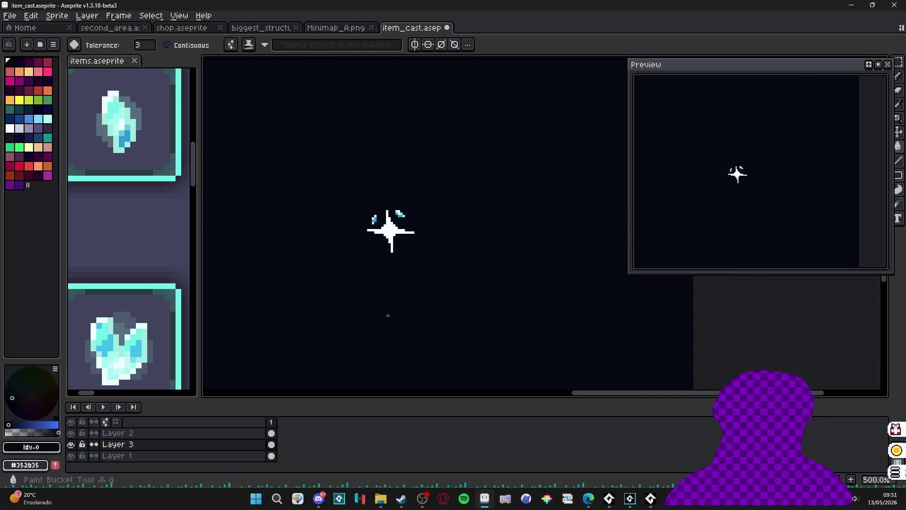
# Step: Set Layer 3's opacity to 47% and make Layer 2 active again
pyautogui.doubleClick(228, 444)
pyautogui.moveTo(763, 244); pyautogui.dragTo(764, 246)
pyautogui.click(828, 191)
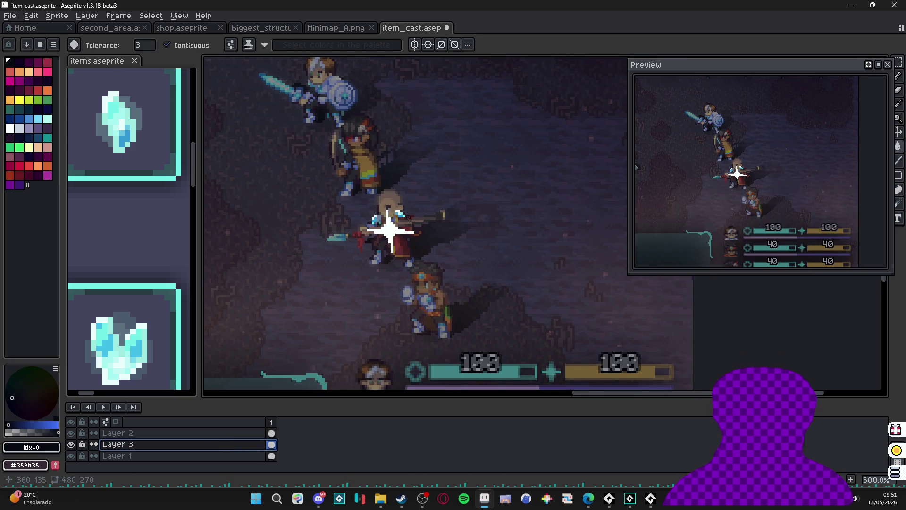
pyautogui.scroll(4, 403, 214)
pyautogui.keyDown('ctrl'); pyautogui.click(438, 231); pyautogui.keyUp('ctrl')
# Step: With the Pencil in blue #3399d1, paint sparkle pixels right of the star flash
pyautogui.hscroll(-3, 403, 258)
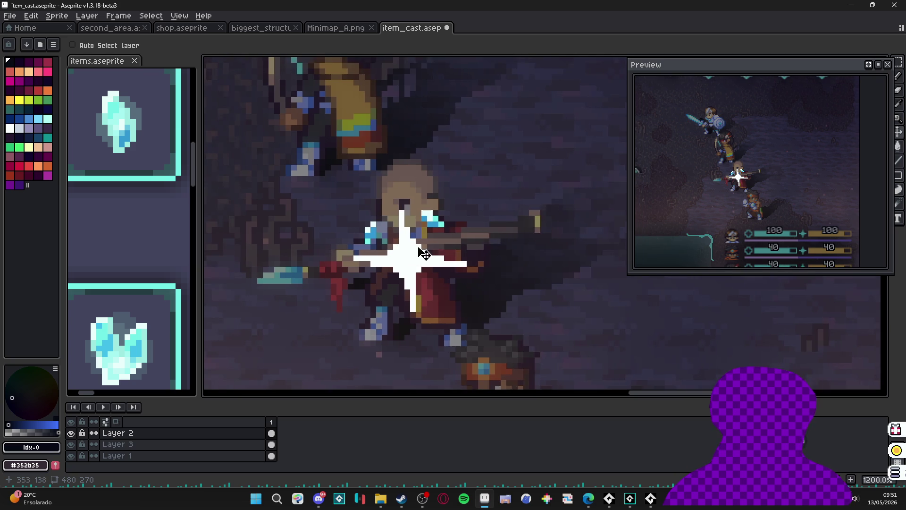
pyautogui.hscroll(-4, 403, 254)
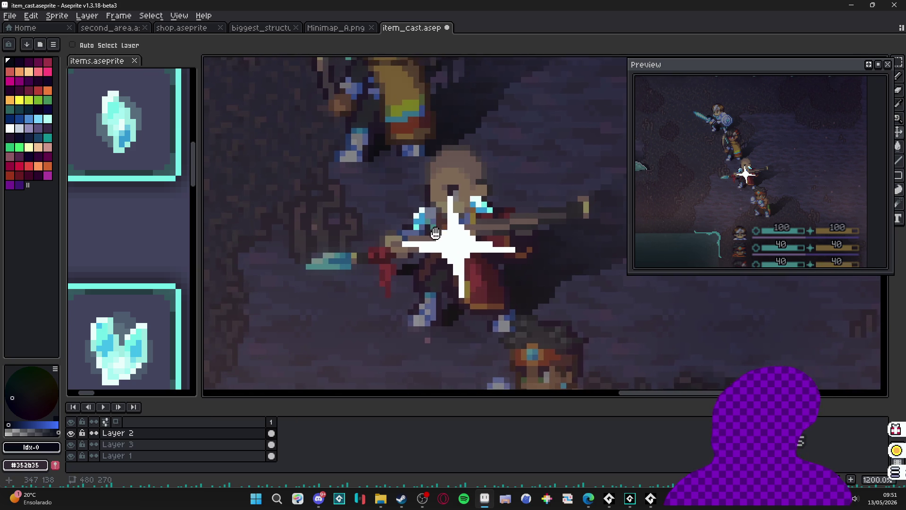
pyautogui.press('ctrl')
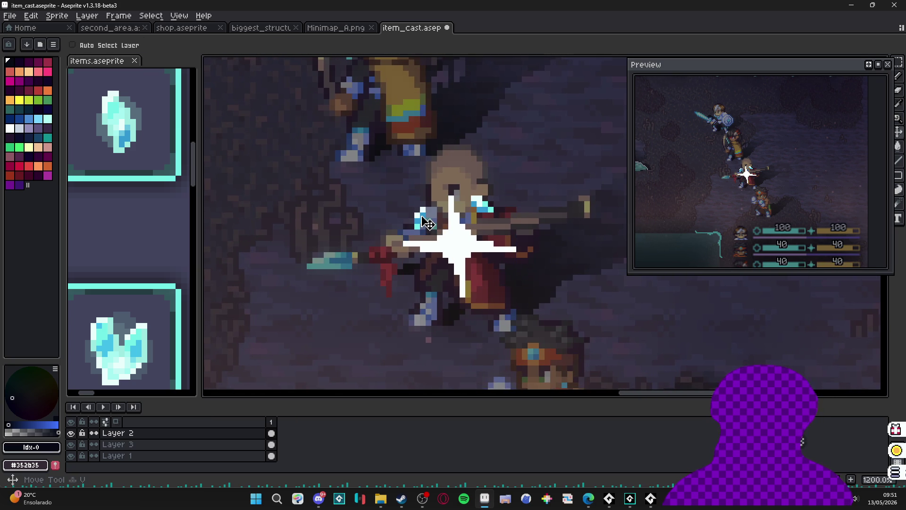
pyautogui.press('b')
pyautogui.scroll(1, 443, 236)
pyautogui.keyDown('alt'); pyautogui.click(461, 253); pyautogui.keyUp('alt')
pyautogui.hscroll(2, 461, 253)
pyautogui.scroll(-1, 461, 253)
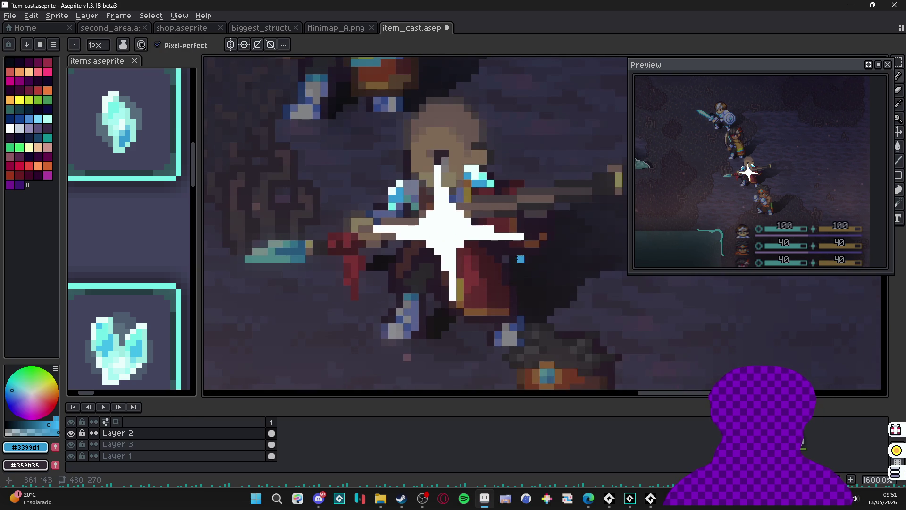
pyautogui.click(512, 210)
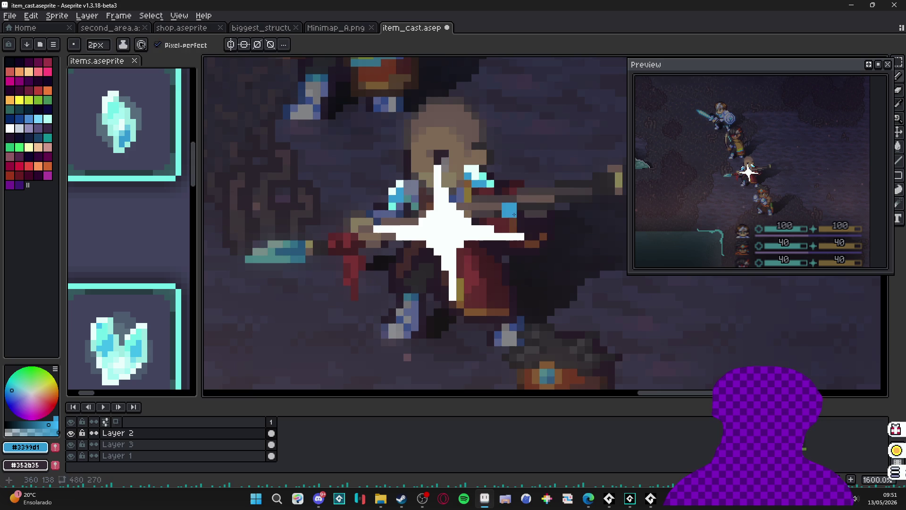
pyautogui.click(499, 211)
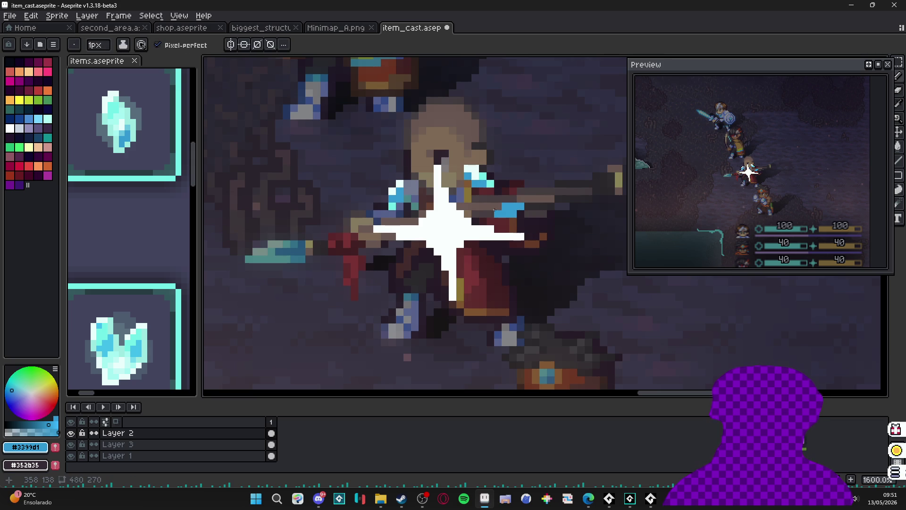
# Step: Sample cyan #73efe8 and paint it over the blue sparkle pixels
pyautogui.keyDown('alt'); pyautogui.click(488, 183); pyautogui.keyUp('alt')
pyautogui.click(512, 211)
pyautogui.click(517, 206)
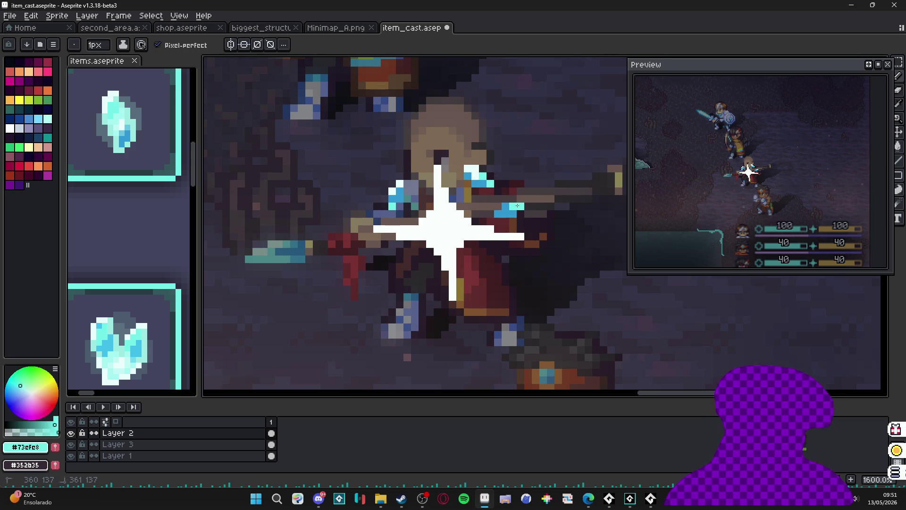
pyautogui.click(507, 214)
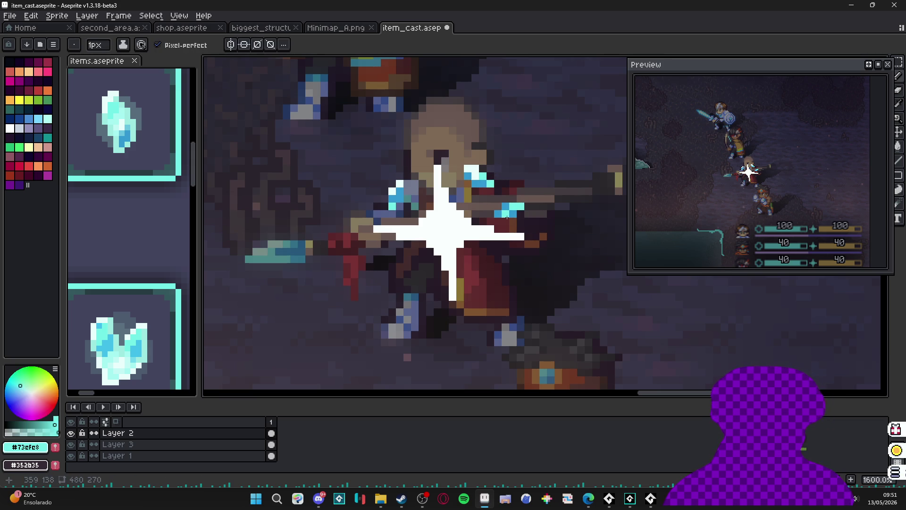
pyautogui.click(501, 215)
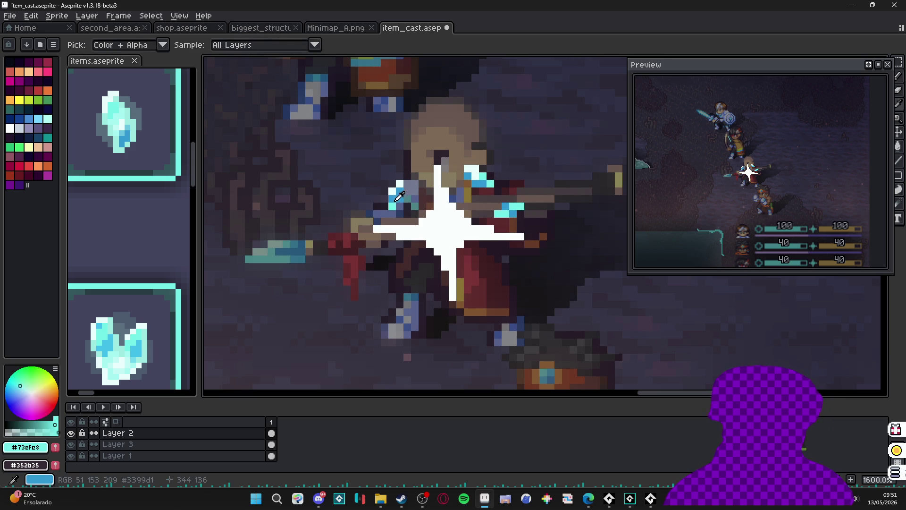
# Step: Paint a small blue #3399d1 sparkle left of the star's centre with a 2px brush
pyautogui.keyDown('alt'); pyautogui.click(419, 207); pyautogui.keyUp('alt')
pyautogui.press('+')
pyautogui.click(406, 264)
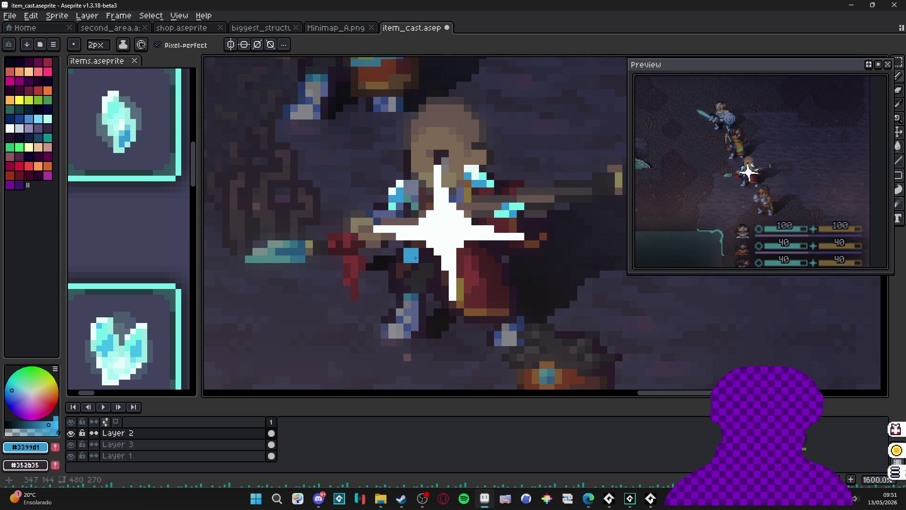
pyautogui.moveTo(415, 259); pyautogui.dragTo(422, 260)
pyautogui.press('-')
pyautogui.click(399, 250)
# Step: Brighten a sparkle pixel to cyan, dab blue pixels onto the red cloak, then switch to cyan
pyautogui.keyDown('alt'); pyautogui.click(400, 184); pyautogui.keyUp('alt')
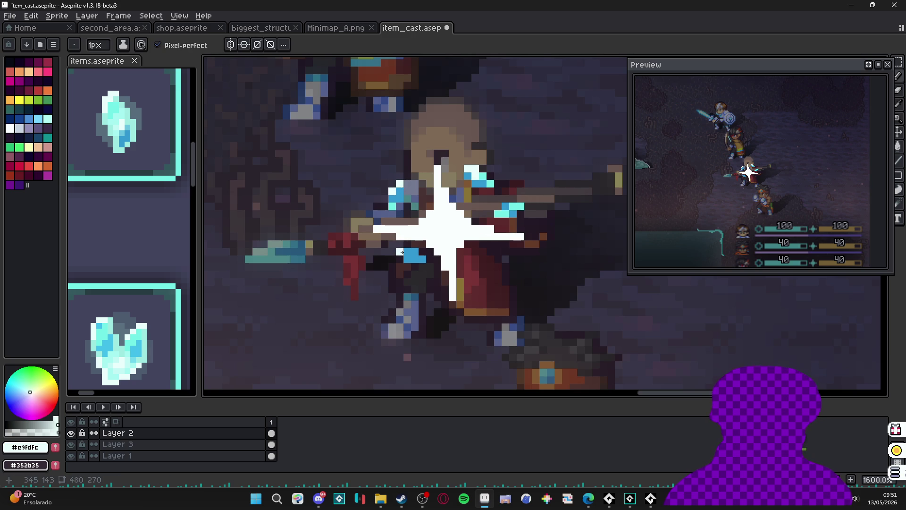
pyautogui.keyDown('alt'); pyautogui.click(395, 200); pyautogui.keyUp('alt')
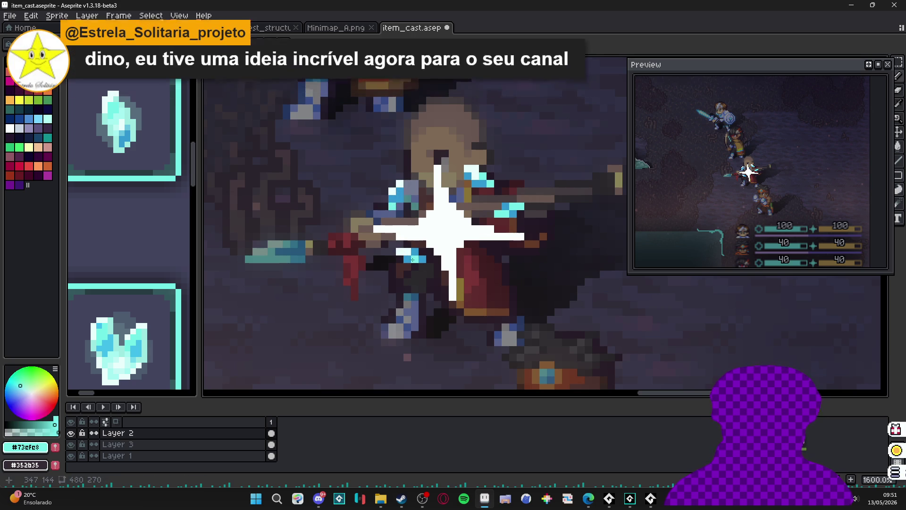
pyautogui.click(421, 258)
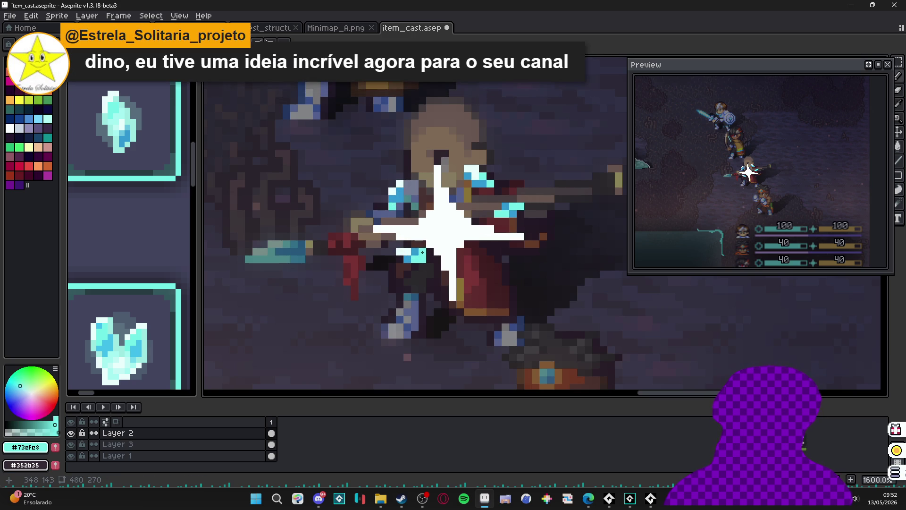
pyautogui.keyDown('alt'); pyautogui.click(401, 200); pyautogui.keyUp('alt')
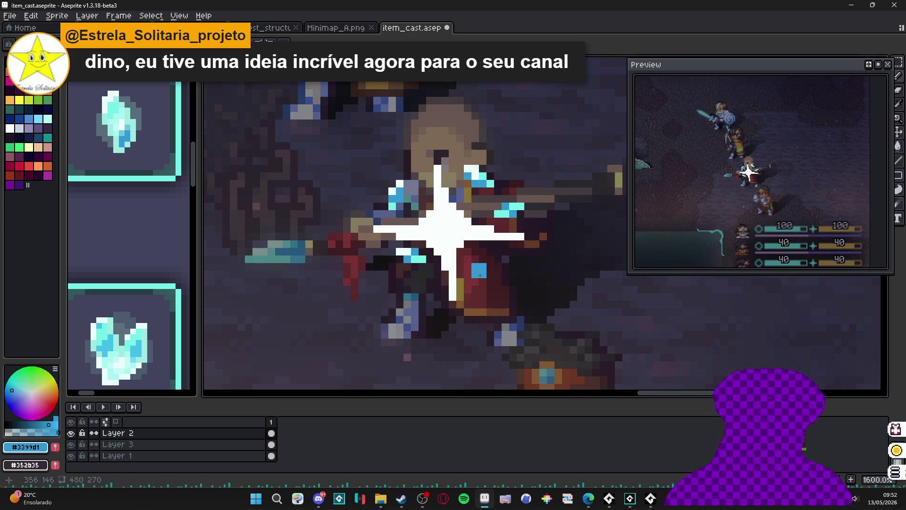
pyautogui.moveTo(467, 274)
pyautogui.mouseDown()
pyautogui.moveTo(476, 280)
pyautogui.moveTo(483, 259)
pyautogui.mouseUp()
pyautogui.press(']')
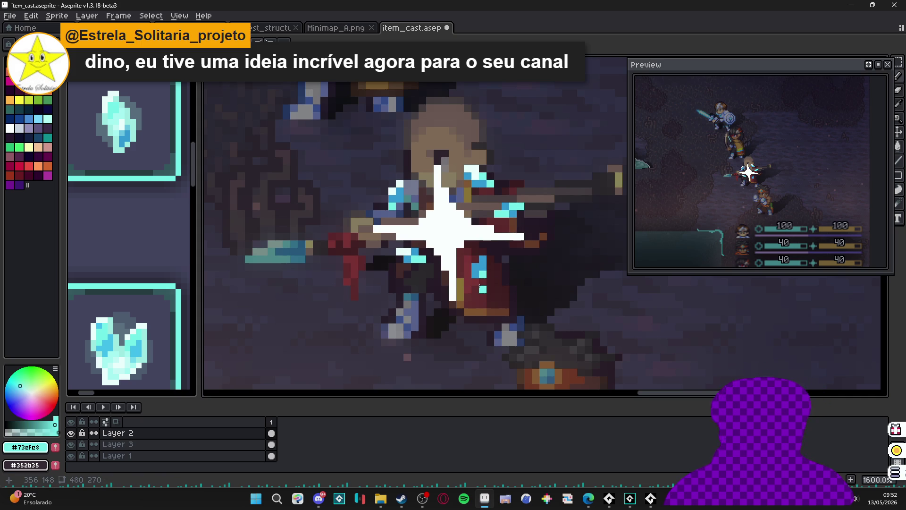
pyautogui.scroll(-3, 479, 286)
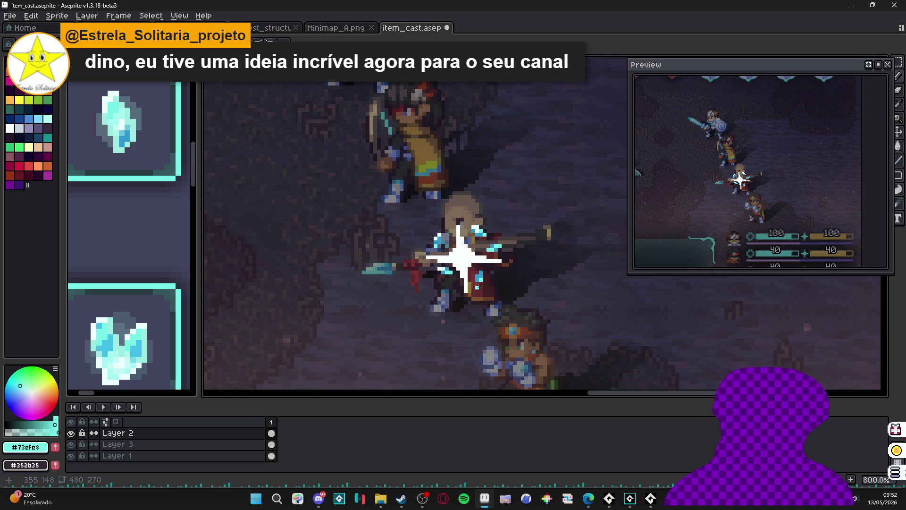
# Step: Recolour the pixel at the star's right-arm tip with the light cyan swatch Idx-34
pyautogui.scroll(-2, 477, 286)
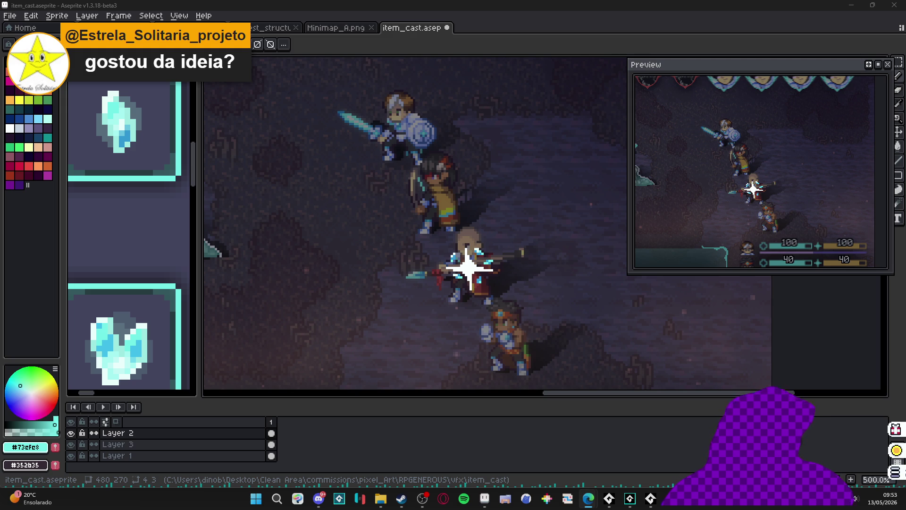
pyautogui.hotkey('alt', 'Tab')
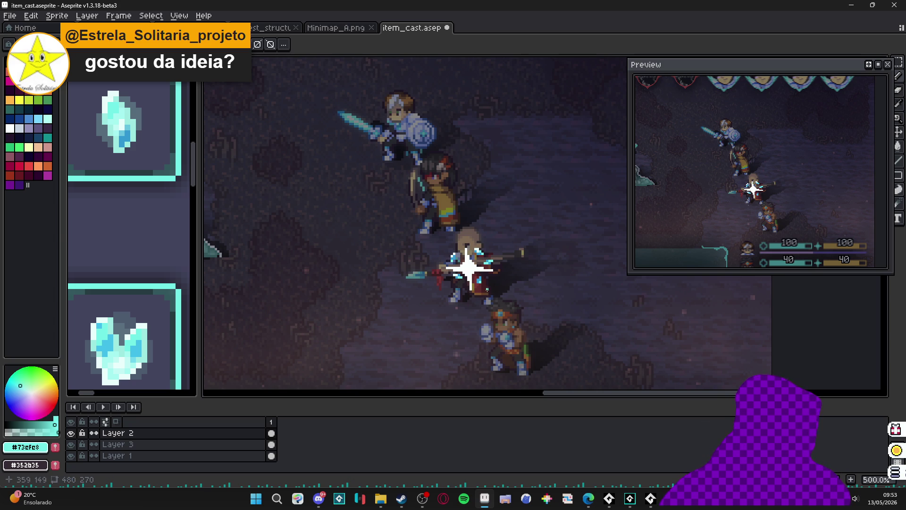
pyautogui.scroll(1, 487, 290)
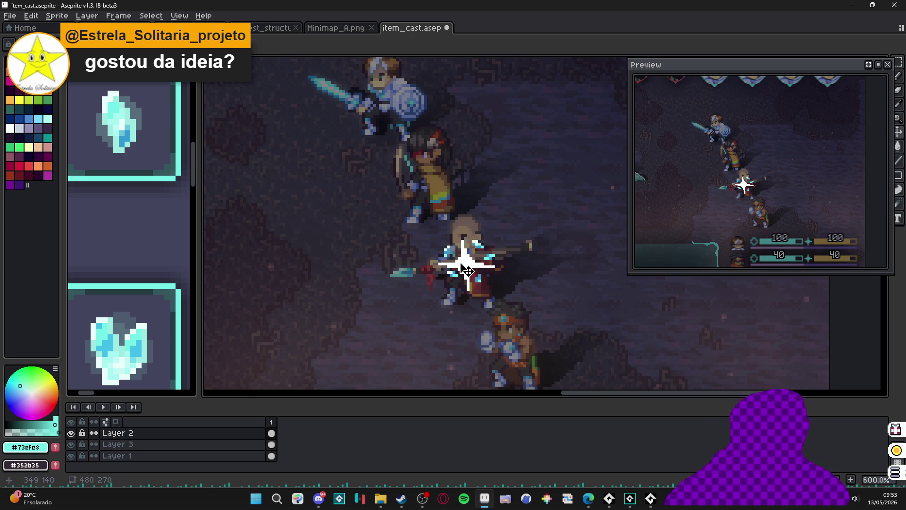
pyautogui.scroll(1, 464, 269)
pyautogui.keyDown('alt'); pyautogui.click(465, 259); pyautogui.keyUp('alt')
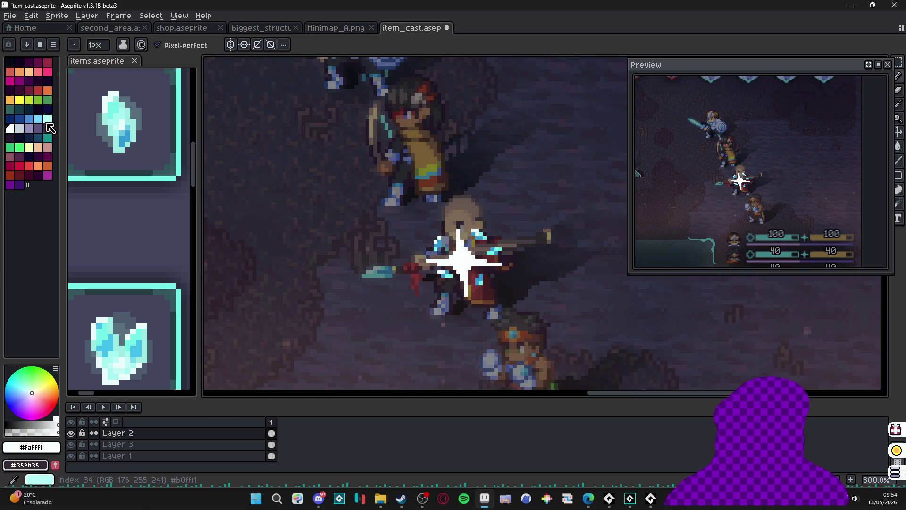
pyautogui.click(47, 119)
pyautogui.scroll(3, 456, 274)
pyautogui.click(544, 252)
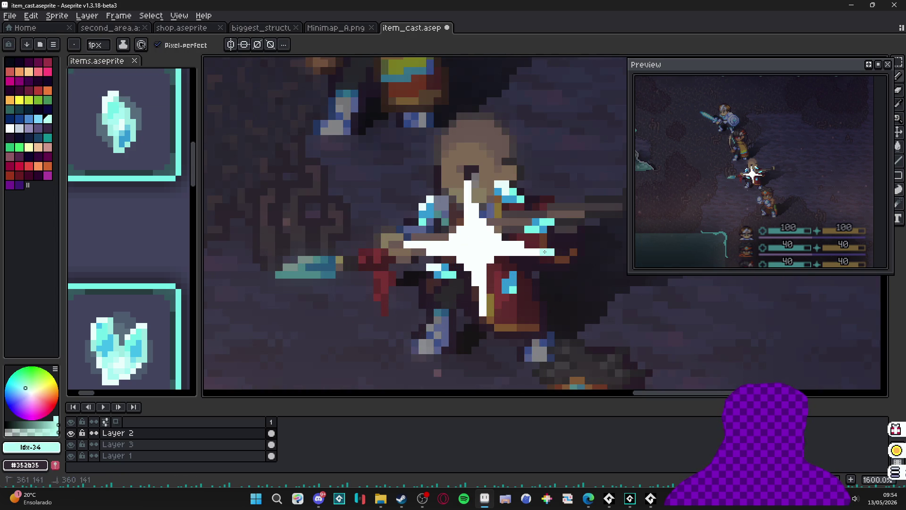
pyautogui.press('v')
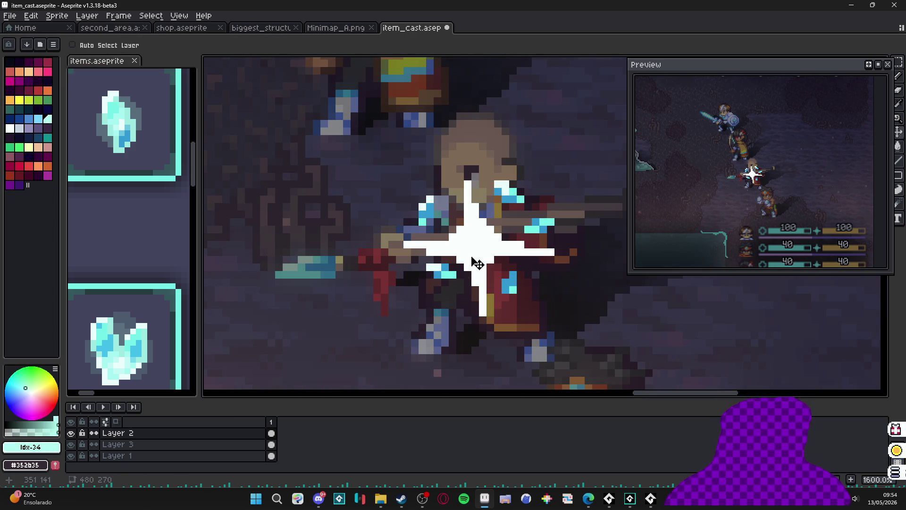
# Step: Add frame 2 and shift two sparkles beside the star up-left and up-right
pyautogui.click(854, 480)
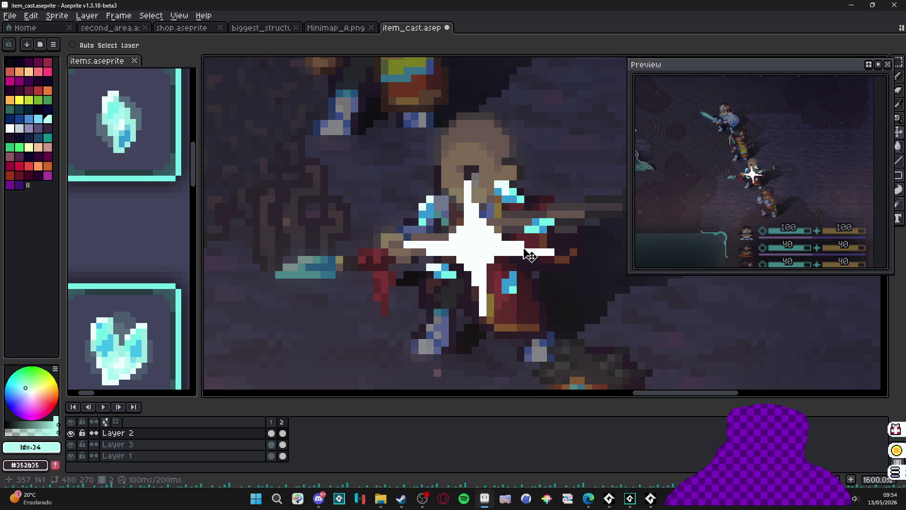
pyautogui.scroll(-2, 490, 266)
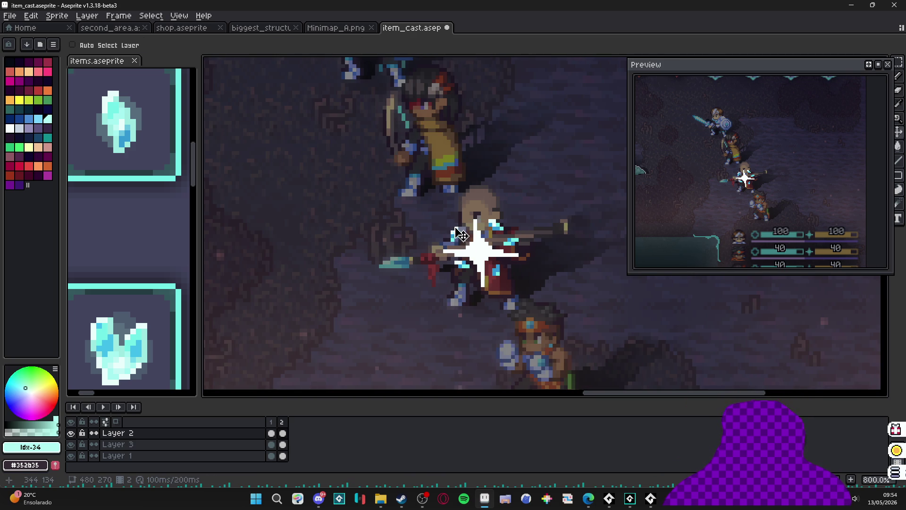
pyautogui.press('m')
pyautogui.moveTo(496, 225); pyautogui.dragTo(510, 209)
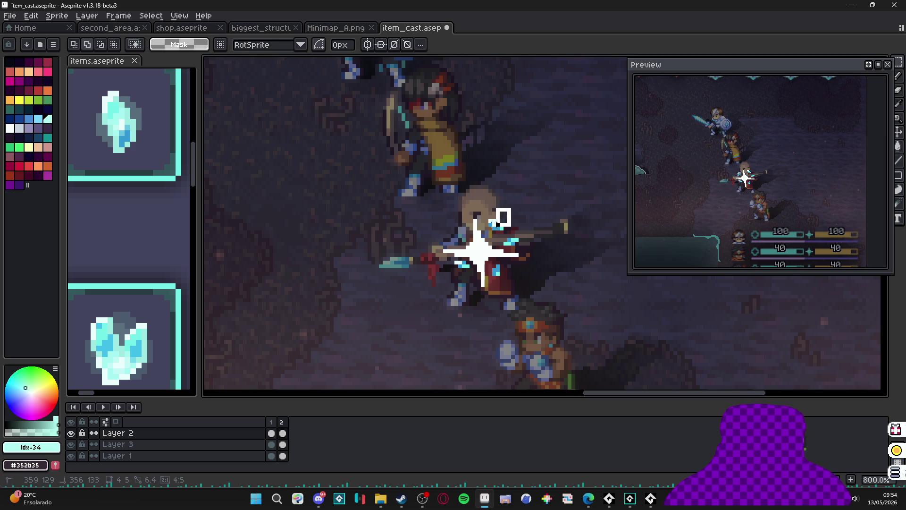
pyautogui.click(476, 234)
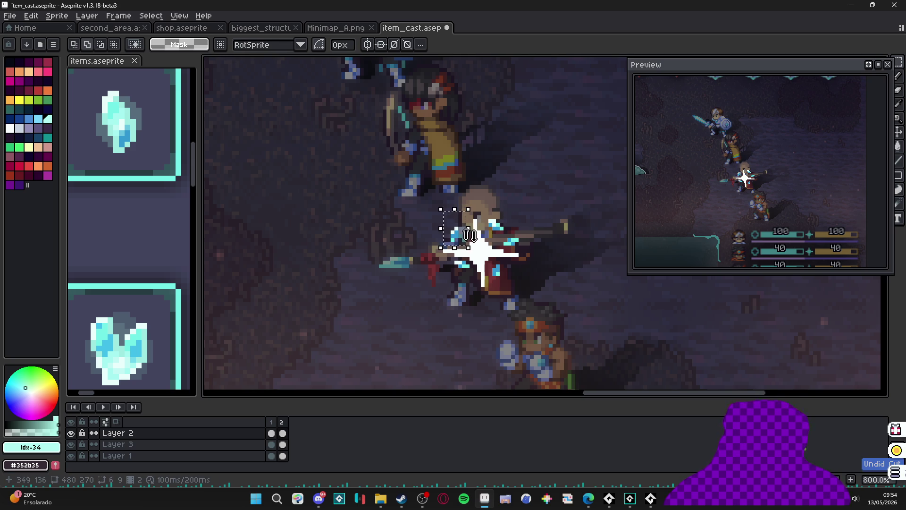
pyautogui.moveTo(437, 213)
pyautogui.mouseDown()
pyautogui.moveTo(465, 251)
pyautogui.moveTo(447, 238)
pyautogui.mouseUp()
pyautogui.click(528, 209)
pyautogui.moveTo(528, 209)
pyautogui.mouseDown()
pyautogui.moveTo(492, 234)
pyautogui.moveTo(510, 218)
pyautogui.moveTo(498, 251)
pyautogui.moveTo(539, 241)
pyautogui.mouseUp()
pyautogui.click(524, 235)
pyautogui.click(495, 271)
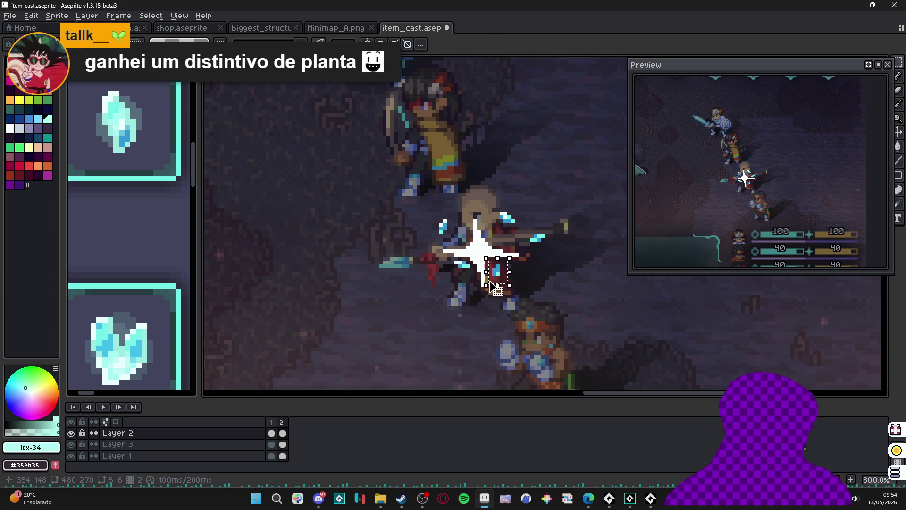
# Step: Move the sparkle below the star's centre down and to the left
pyautogui.moveTo(471, 270); pyautogui.dragTo(447, 257)
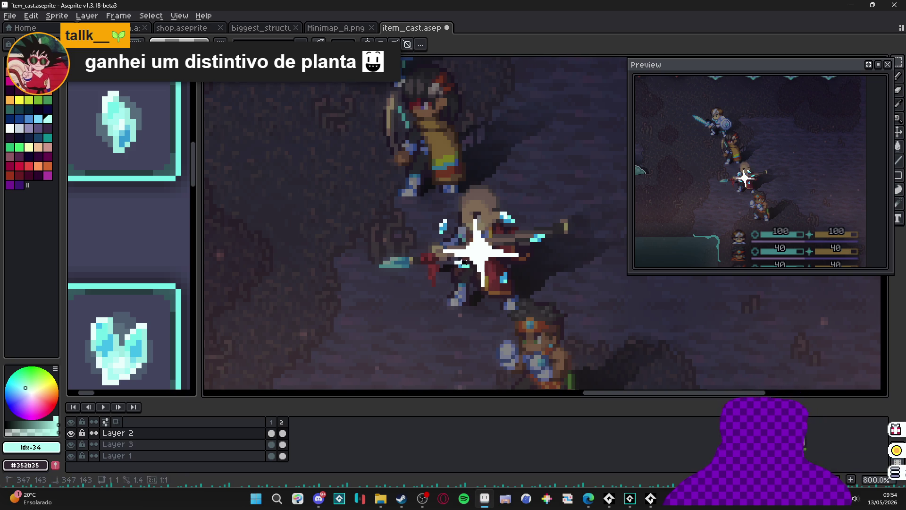
pyautogui.scroll(2, 468, 276)
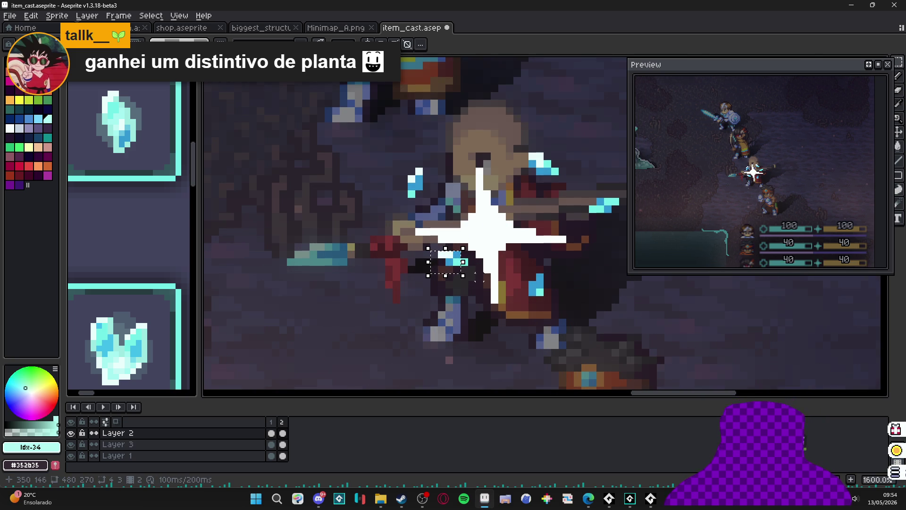
pyautogui.scroll(-3, 454, 270)
pyautogui.scroll(2, 455, 269)
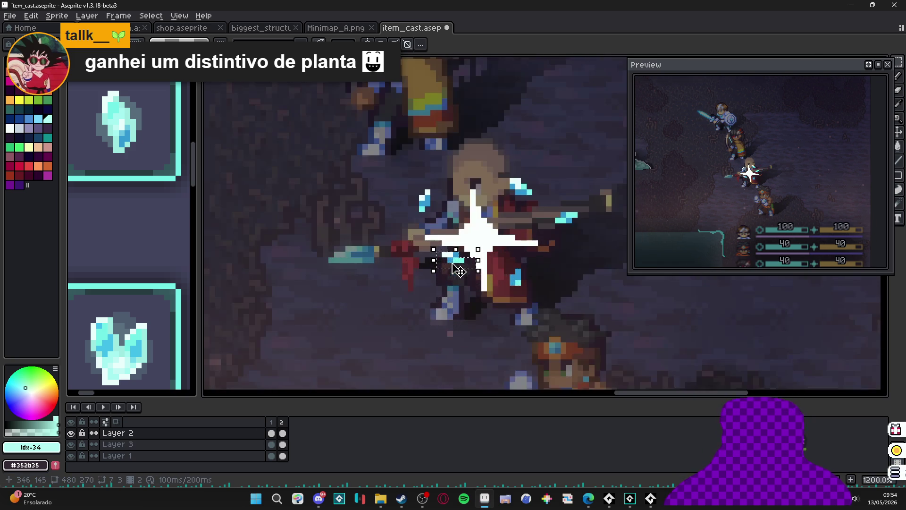
pyautogui.moveTo(448, 271); pyautogui.dragTo(429, 305)
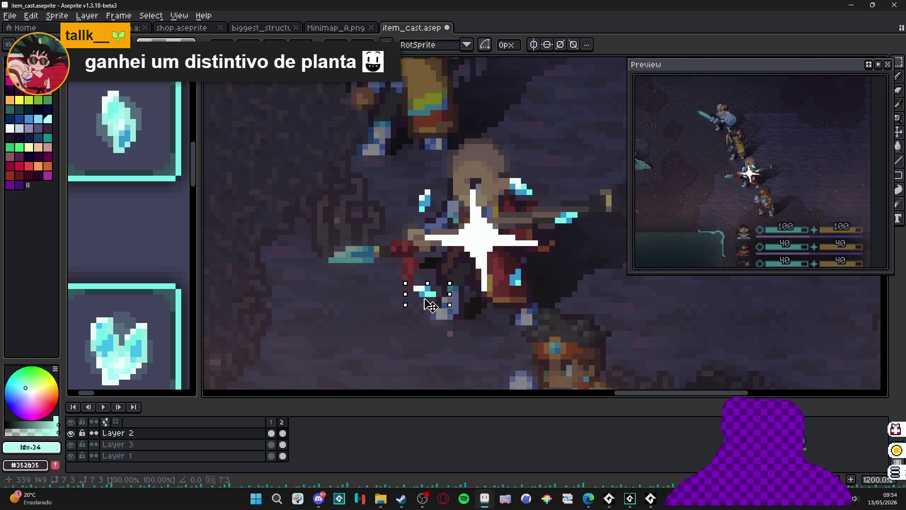
pyautogui.press('Return')
pyautogui.scroll(-3, 461, 273)
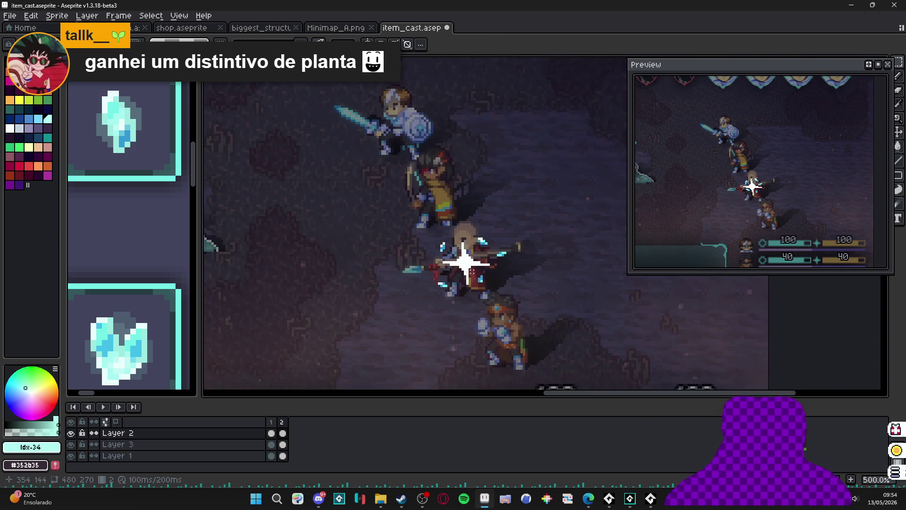
pyautogui.scroll(4, 463, 273)
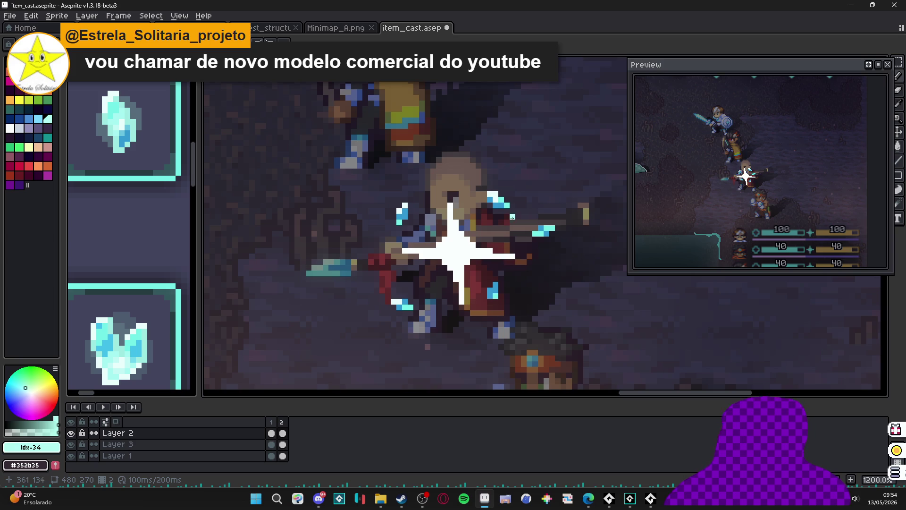
# Step: On frame 2, stretch the star's horizontal beam wider
pyautogui.click(275, 420)
pyautogui.click(282, 428)
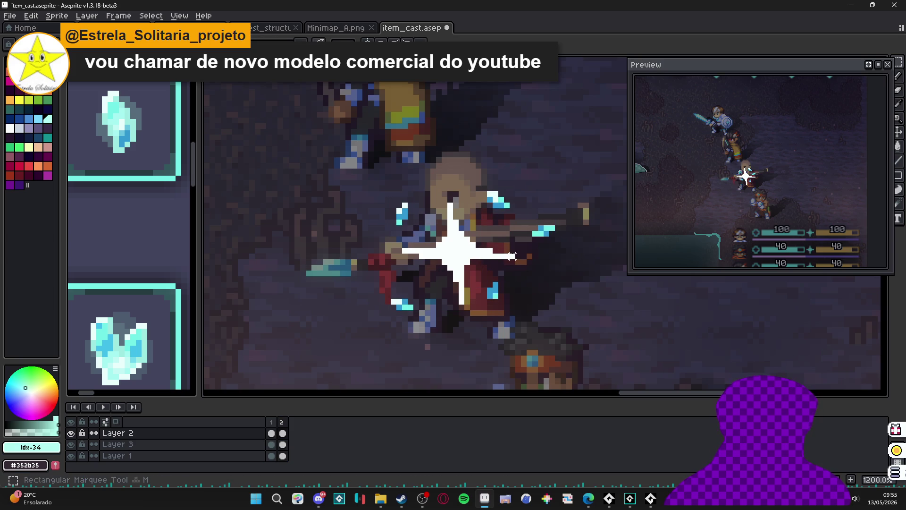
pyautogui.moveTo(517, 246); pyautogui.dragTo(388, 261)
pyautogui.moveTo(518, 256); pyautogui.dragTo(557, 257)
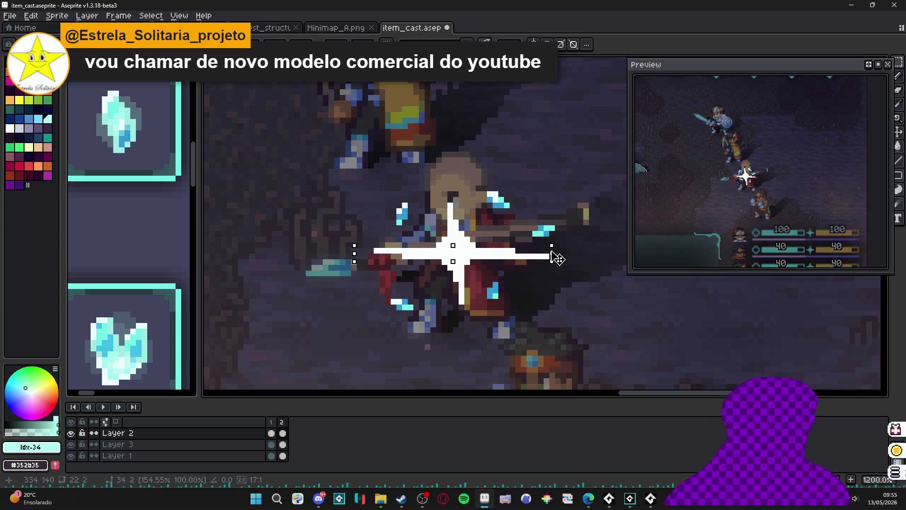
pyautogui.press('Return')
# Step: Stretch the star's vertical beam to double height (200%) and deselect
pyautogui.moveTo(454, 308); pyautogui.dragTo(460, 156)
pyautogui.moveTo(456, 318); pyautogui.dragTo(463, 390)
pyautogui.press('Escape')
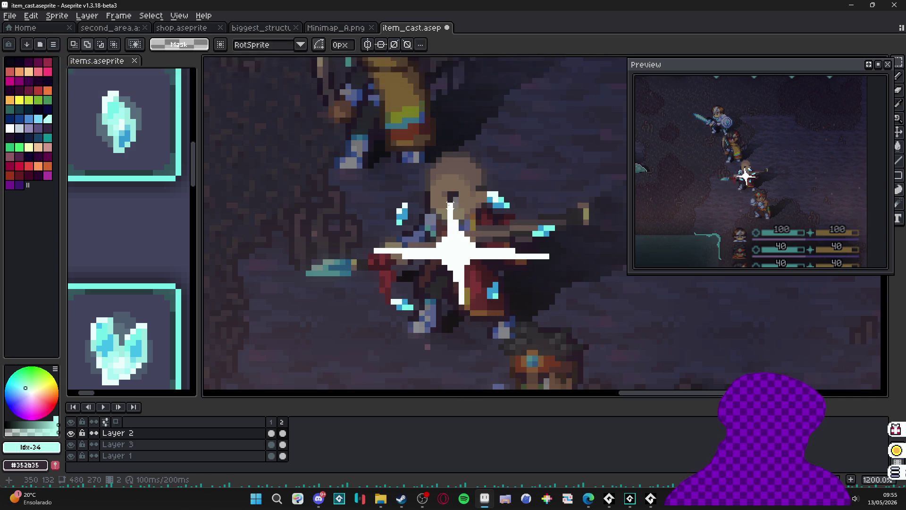
pyautogui.moveTo(449, 204)
pyautogui.mouseDown()
pyautogui.moveTo(470, 333)
pyautogui.moveTo(463, 301)
pyautogui.mouseUp()
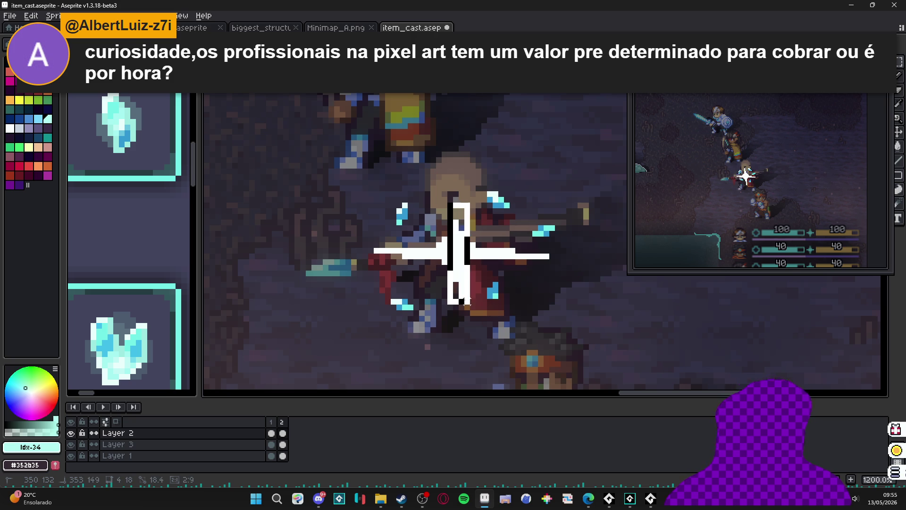
pyautogui.moveTo(460, 302)
pyautogui.mouseDown()
pyautogui.moveTo(465, 364)
pyautogui.moveTo(462, 354)
pyautogui.mouseUp()
pyautogui.press('Return')
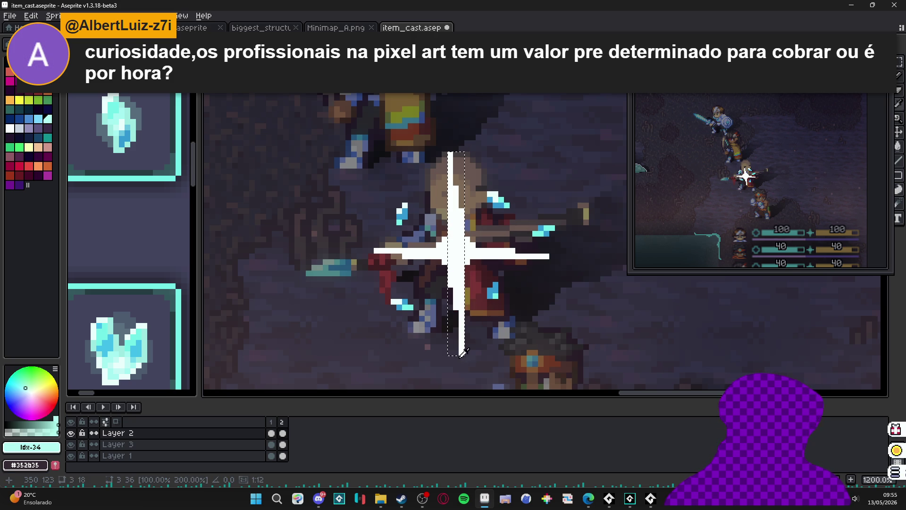
pyautogui.hotkey('ctrl', 'd')
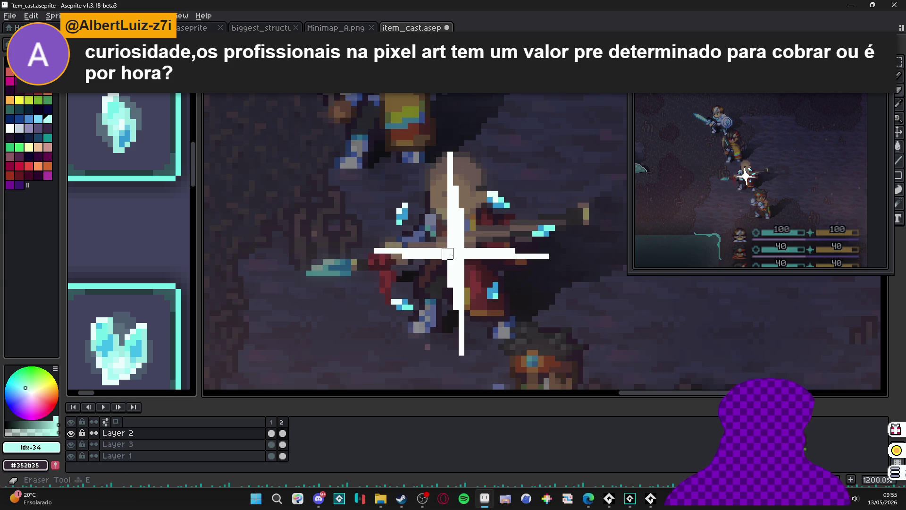
# Step: Erase a round hole in the star's centre with a 7-pixel eraser
pyautogui.press('+')
pyautogui.press('+')
pyautogui.press('+')
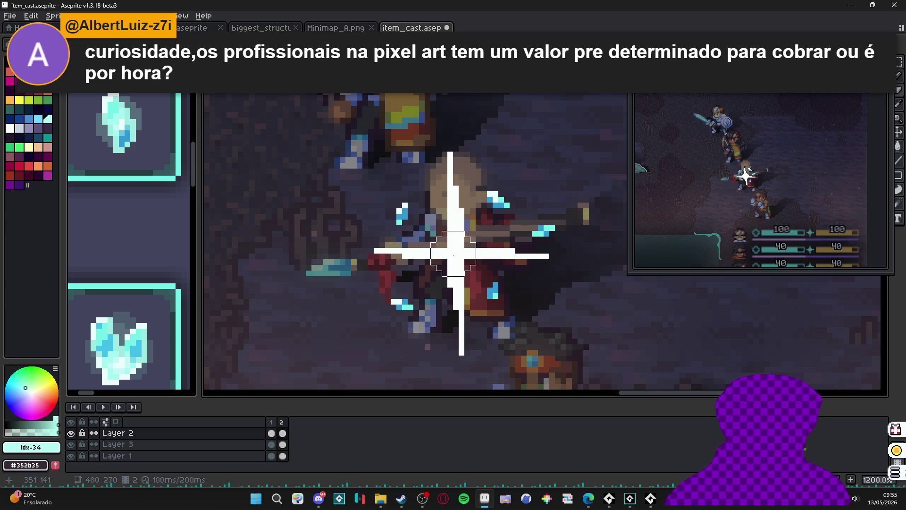
pyautogui.click(451, 255)
pyautogui.press('b')
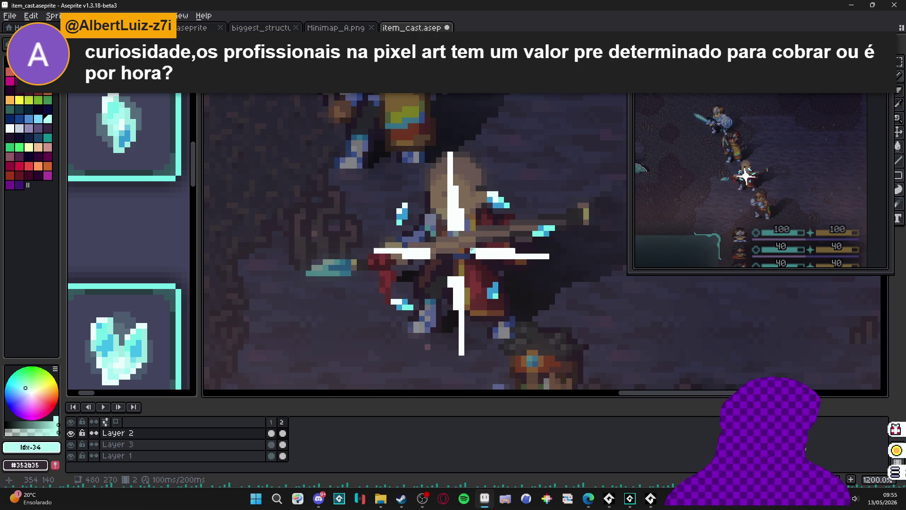
# Step: Eyedrop the star's white as drawing colour, test one pencil pixel, and undo it
pyautogui.keyDown('alt'); pyautogui.click(474, 253); pyautogui.keyUp('alt')
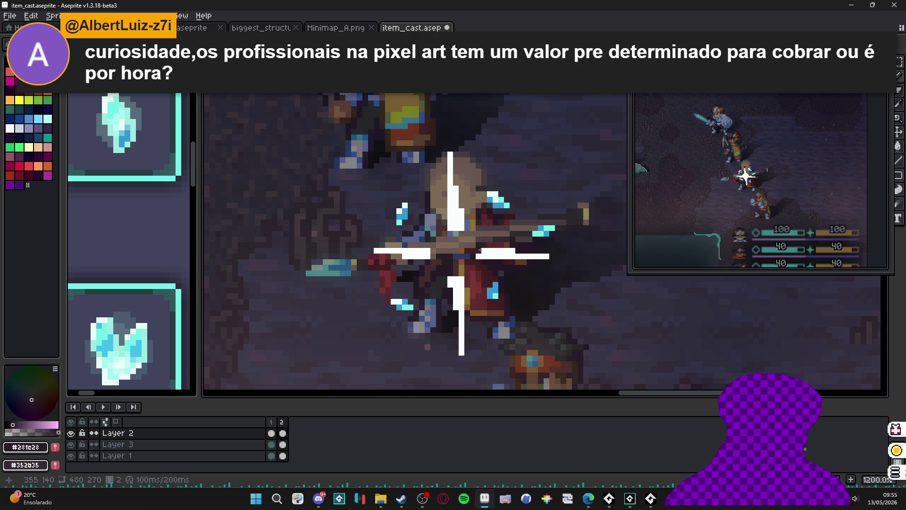
pyautogui.keyDown('alt'); pyautogui.click(433, 256); pyautogui.keyUp('alt')
pyautogui.click(433, 256)
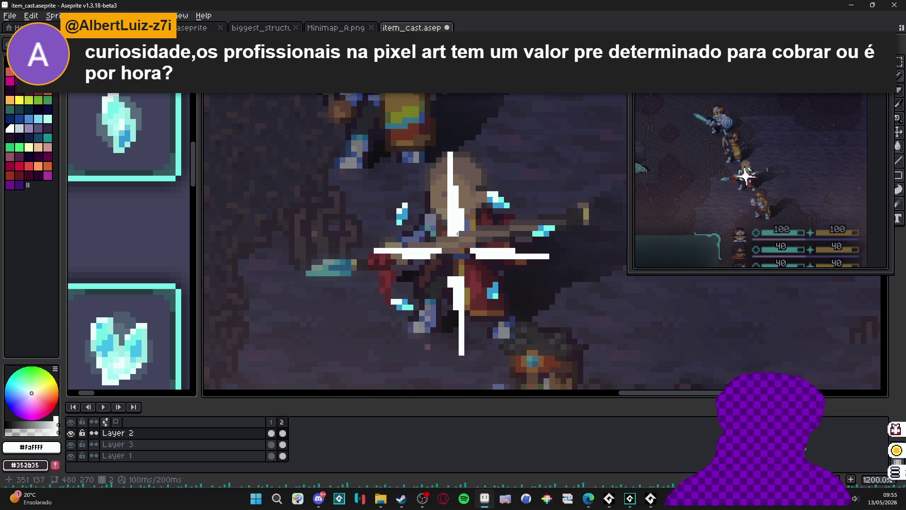
pyautogui.hotkey('ctrl', 'z')
pyautogui.scroll(1, 478, 279)
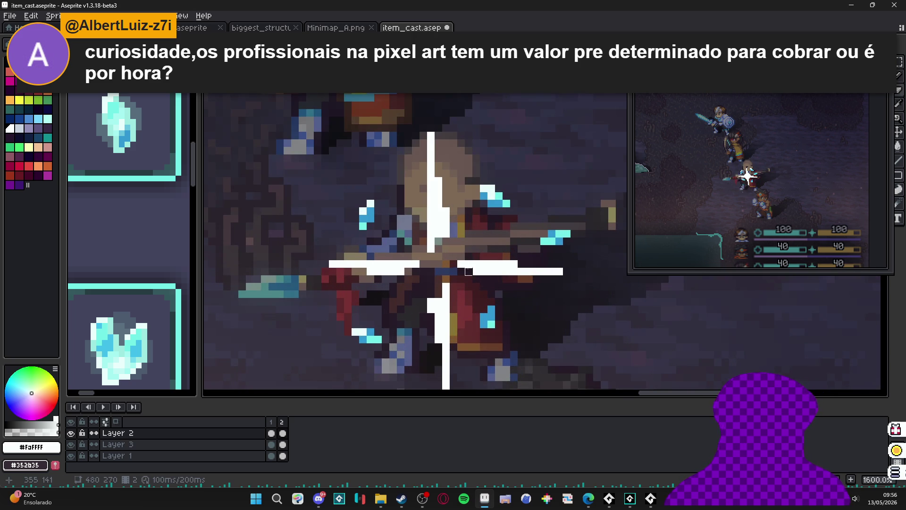
pyautogui.scroll(-5, 446, 233)
pyautogui.scroll(4, 444, 233)
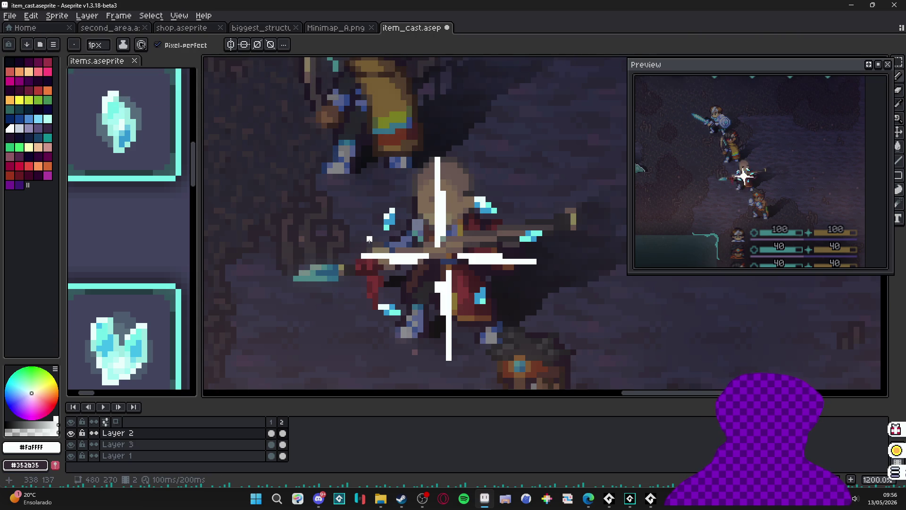
# Step: Duplicate frame 2 as frame 3 and lengthen the lower vertical bar by two pixels
pyautogui.click(270, 421)
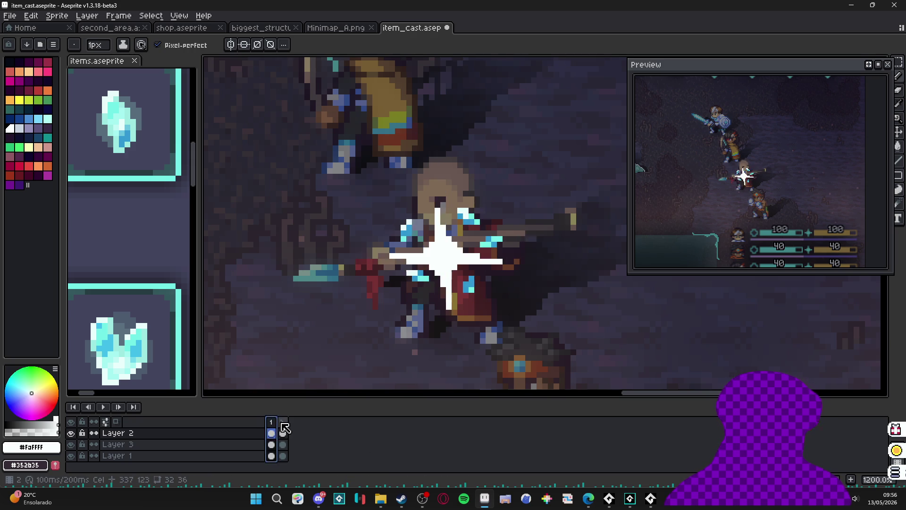
pyautogui.click(282, 422)
pyautogui.hotkey('alt', 'n')
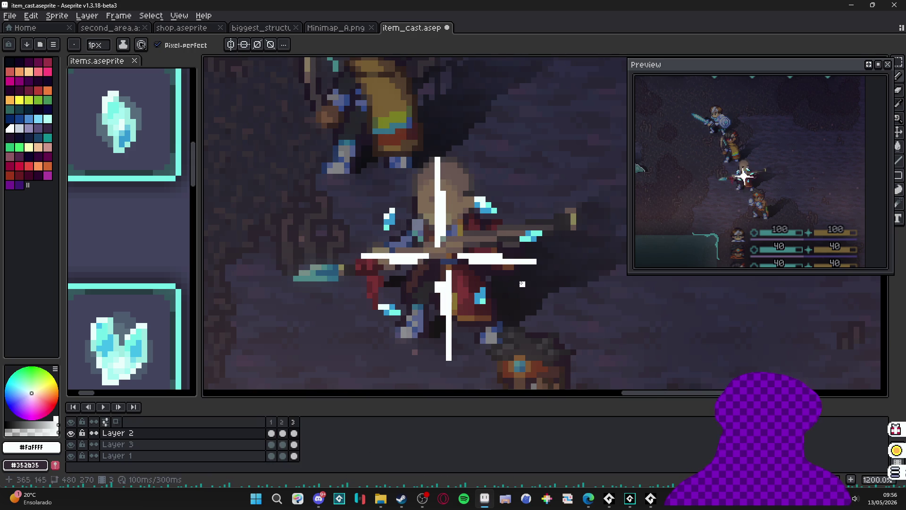
pyautogui.press('m')
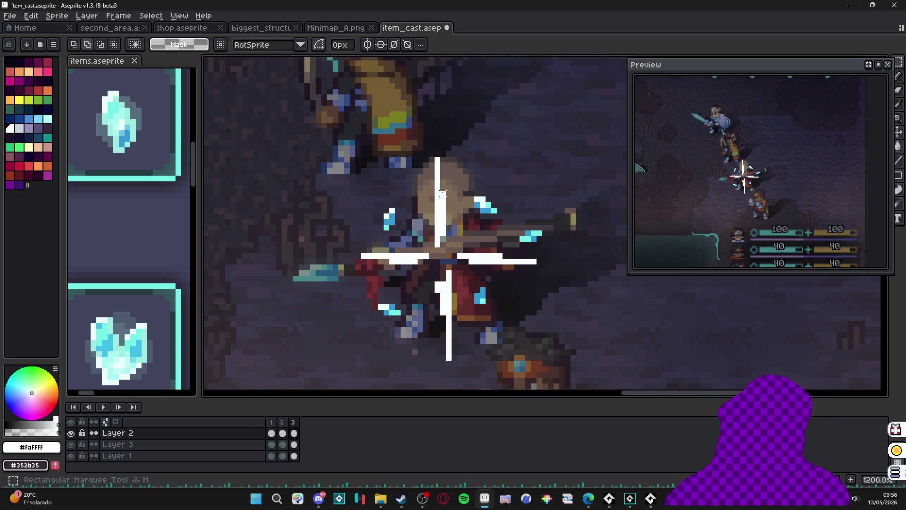
pyautogui.moveTo(438, 163); pyautogui.dragTo(450, 357)
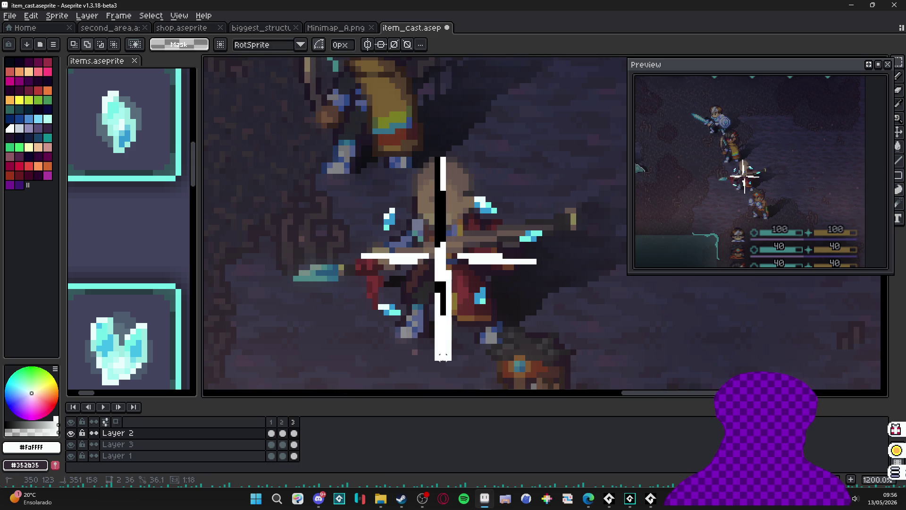
pyautogui.scroll(-1, 453, 367)
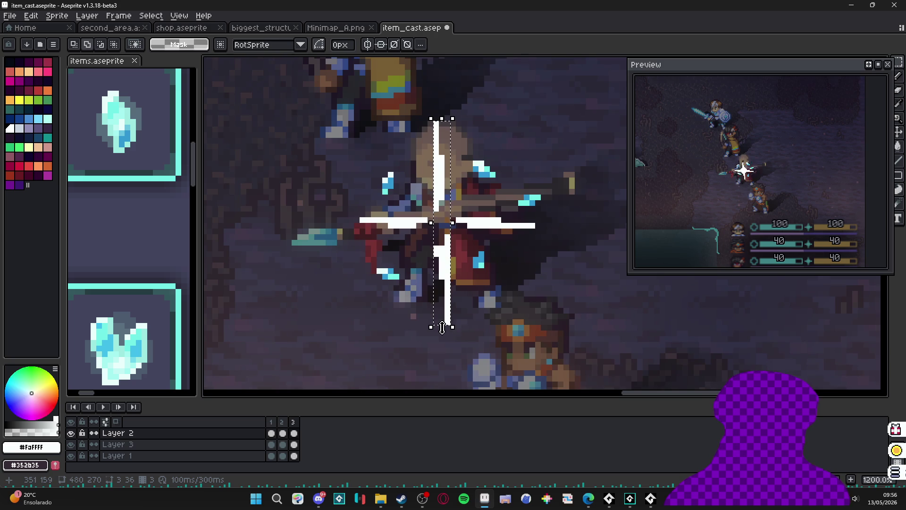
pyautogui.click(449, 334)
pyautogui.moveTo(443, 327); pyautogui.dragTo(442, 333)
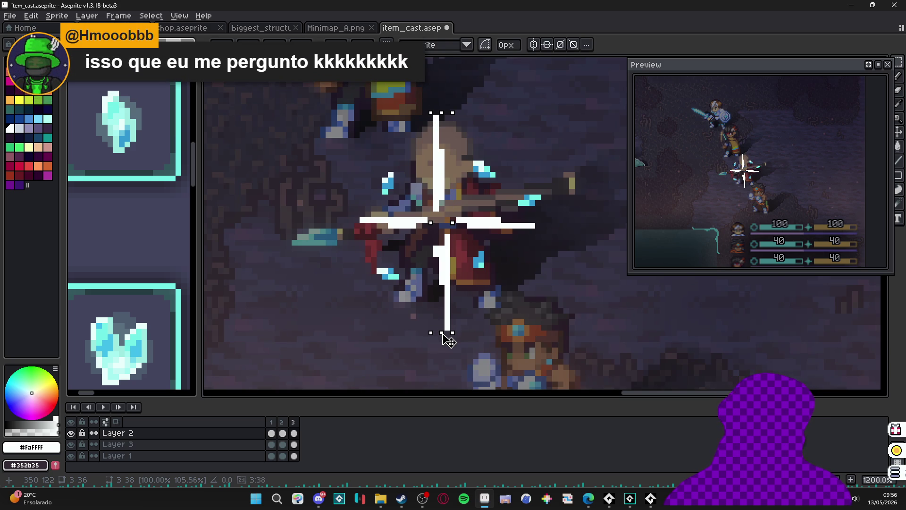
pyautogui.press('Return')
# Step: Break the cross: cut the right bar, trim the left bar, thin the upper bar
pyautogui.press('m')
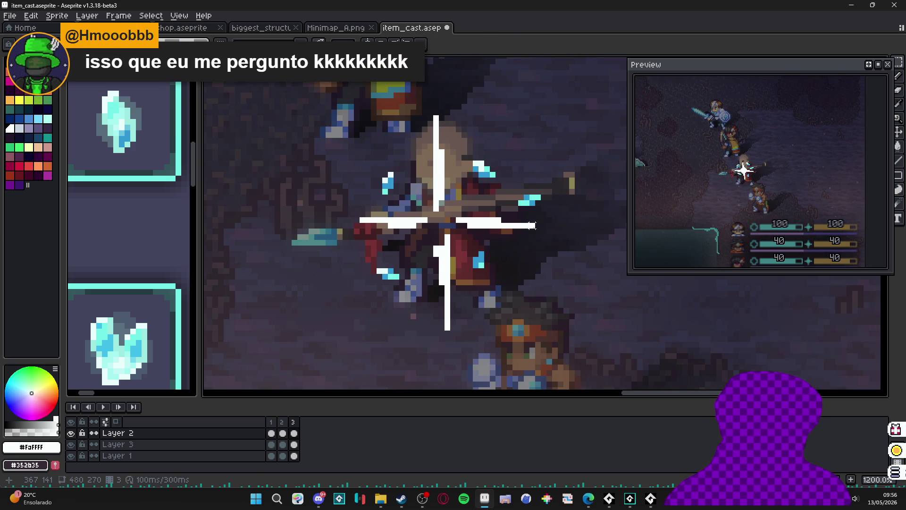
pyautogui.moveTo(535, 221)
pyautogui.mouseDown()
pyautogui.moveTo(360, 223)
pyautogui.moveTo(353, 231)
pyautogui.moveTo(550, 228)
pyautogui.mouseUp()
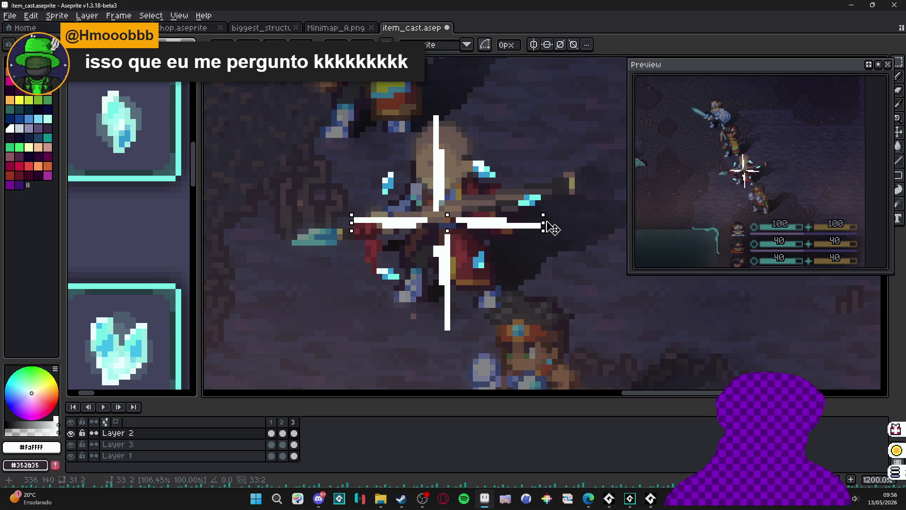
pyautogui.press('Return')
pyautogui.press('e')
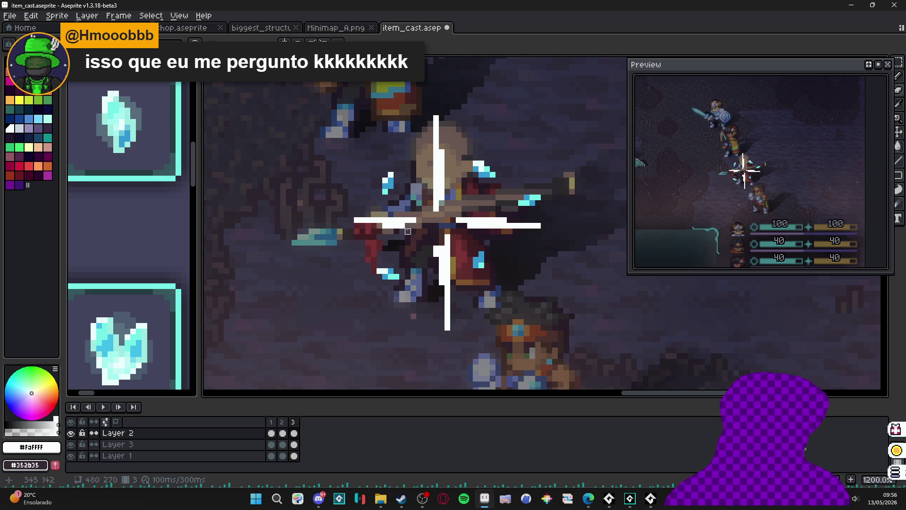
pyautogui.moveTo(459, 220); pyautogui.dragTo(518, 227)
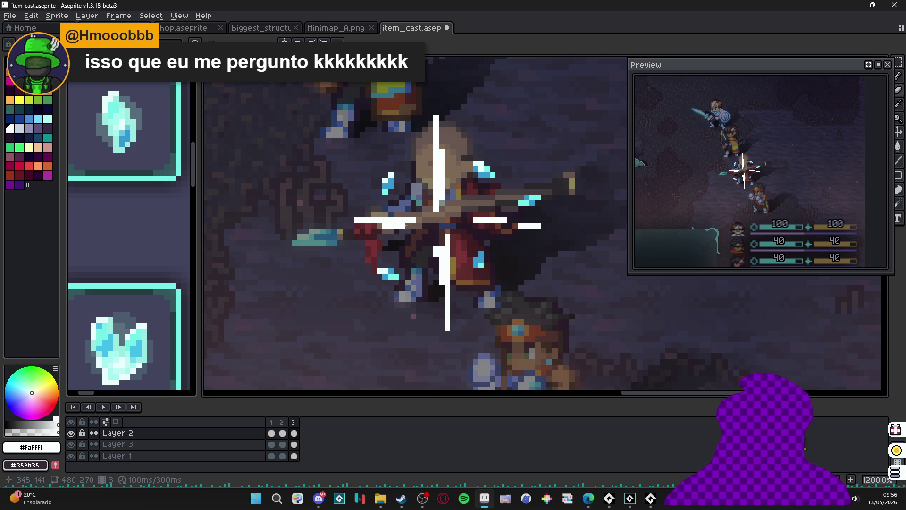
pyautogui.moveTo(406, 225); pyautogui.dragTo(380, 226)
pyautogui.moveTo(442, 208)
pyautogui.mouseDown()
pyautogui.moveTo(442, 156)
pyautogui.moveTo(442, 286)
pyautogui.moveTo(436, 208)
pyautogui.mouseUp()
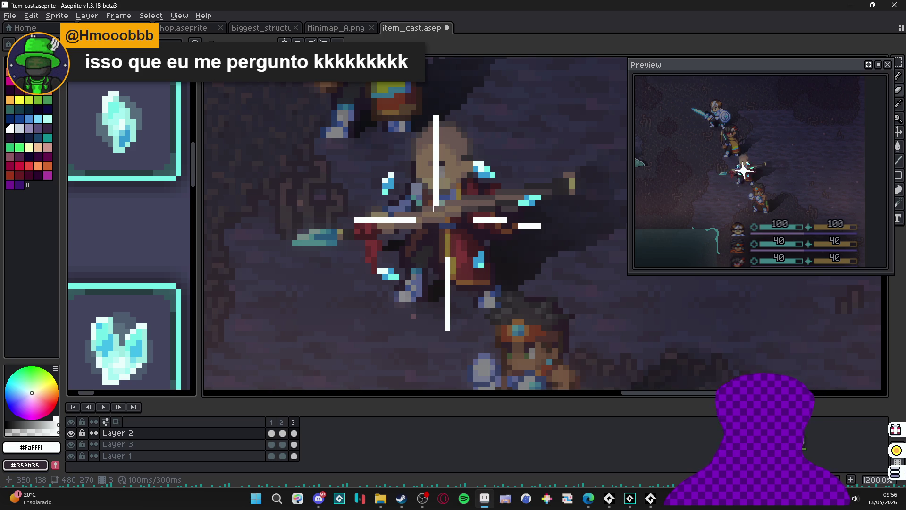
pyautogui.scroll(1, 411, 278)
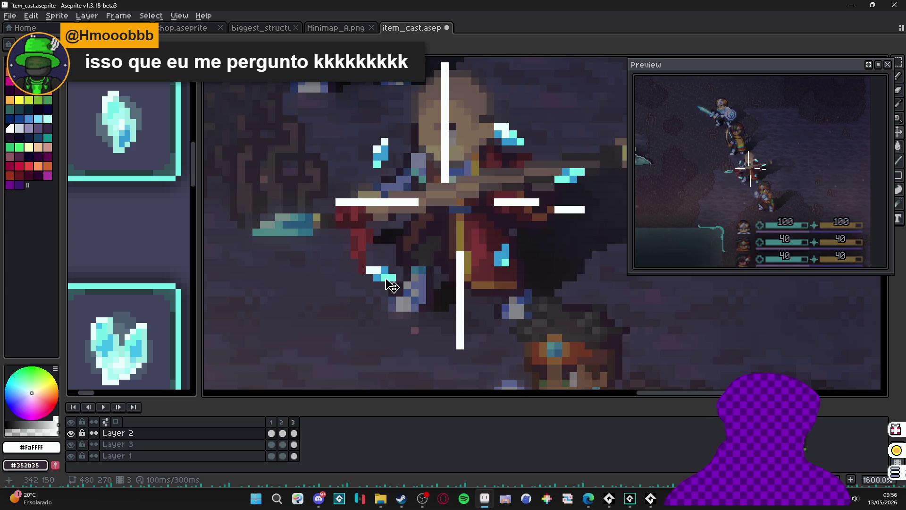
pyautogui.scroll(2, 396, 281)
# Step: Nudge the four cyan sparkles outward one pixel each: lower-left, right, upper, left
pyautogui.press('m')
pyautogui.moveTo(407, 242); pyautogui.dragTo(344, 303)
pyautogui.moveTo(389, 272); pyautogui.dragTo(378, 283)
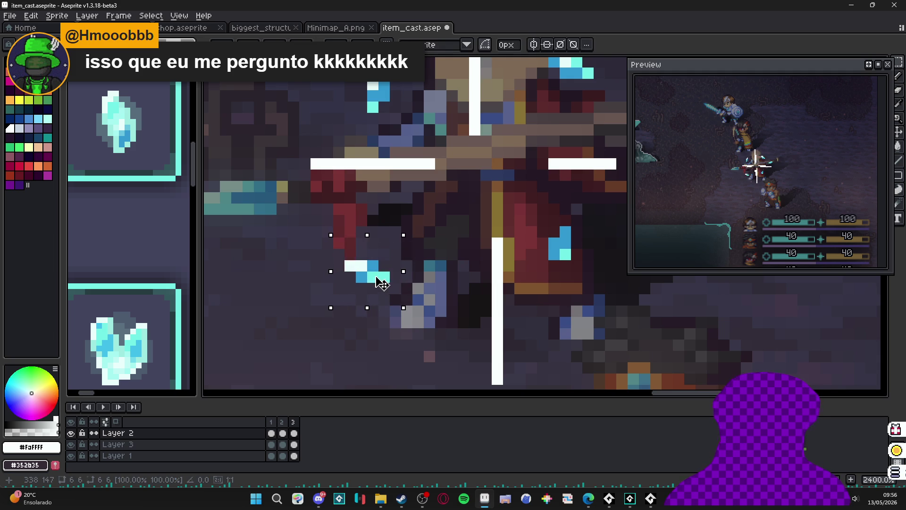
pyautogui.moveTo(546, 212)
pyautogui.mouseDown()
pyautogui.moveTo(584, 274)
pyautogui.moveTo(574, 247)
pyautogui.moveTo(598, 256)
pyautogui.moveTo(590, 257)
pyautogui.mouseUp()
pyautogui.scroll(-2, 552, 257)
pyautogui.moveTo(496, 185)
pyautogui.mouseDown()
pyautogui.moveTo(543, 227)
pyautogui.moveTo(521, 208)
pyautogui.mouseUp()
pyautogui.moveTo(364, 194)
pyautogui.mouseDown()
pyautogui.moveTo(405, 253)
pyautogui.moveTo(374, 234)
pyautogui.mouseUp()
pyautogui.hotkey('ctrl', 'd')
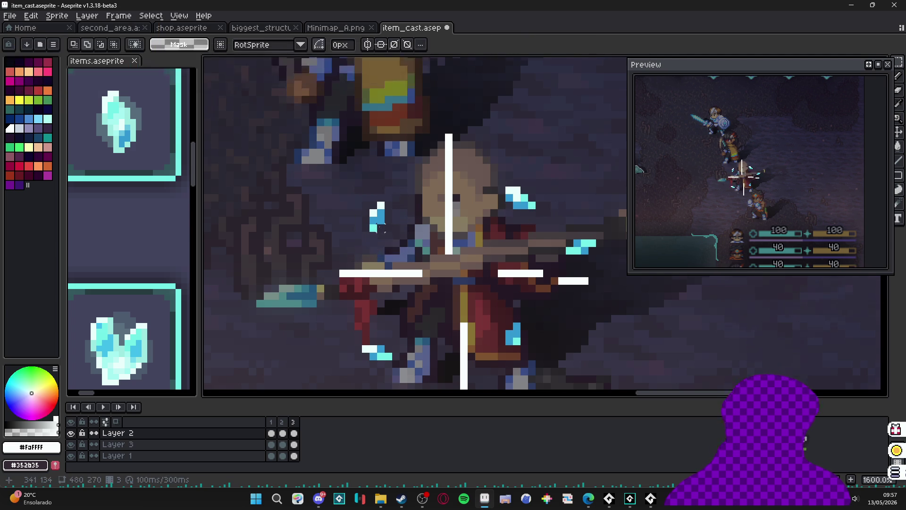
pyautogui.scroll(-1, 392, 229)
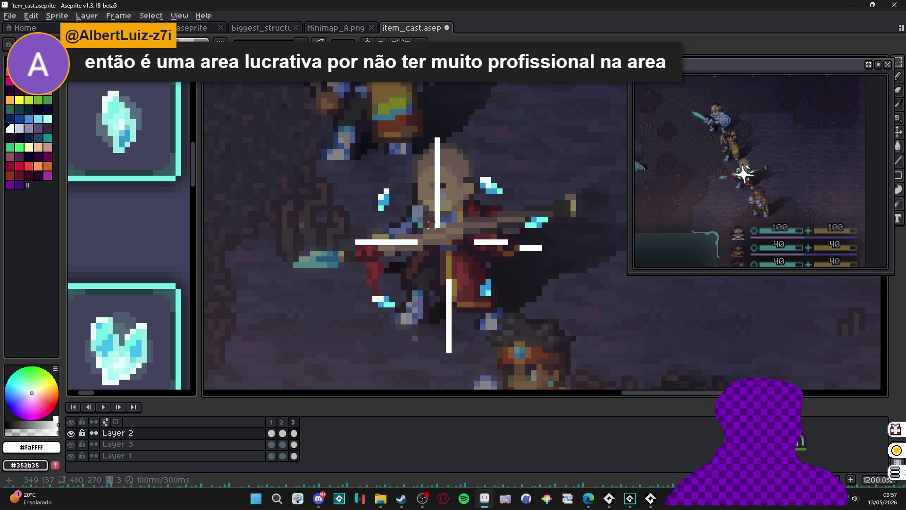
pyautogui.scroll(1, 543, 224)
# Step: On frame 2, rotate the cyan sparkle right of the arm about 10° and move it one pixel right
pyautogui.click(293, 433)
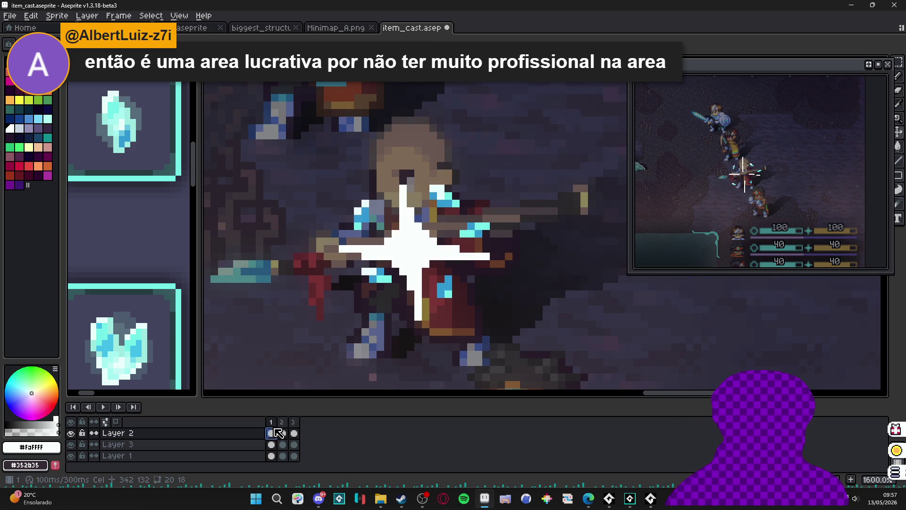
pyautogui.click(281, 432)
pyautogui.scroll(1, 531, 226)
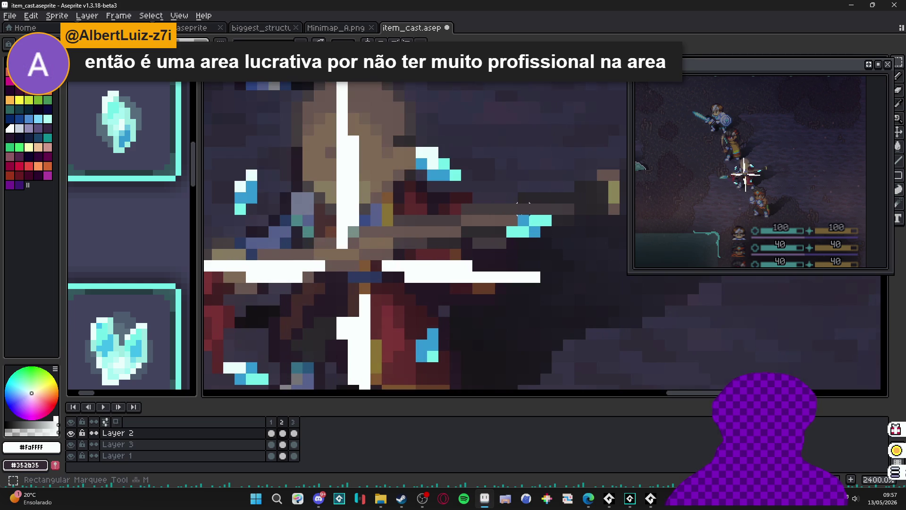
pyautogui.click(528, 227)
pyautogui.keyDown('shift'); pyautogui.click(546, 220); pyautogui.keyUp('shift')
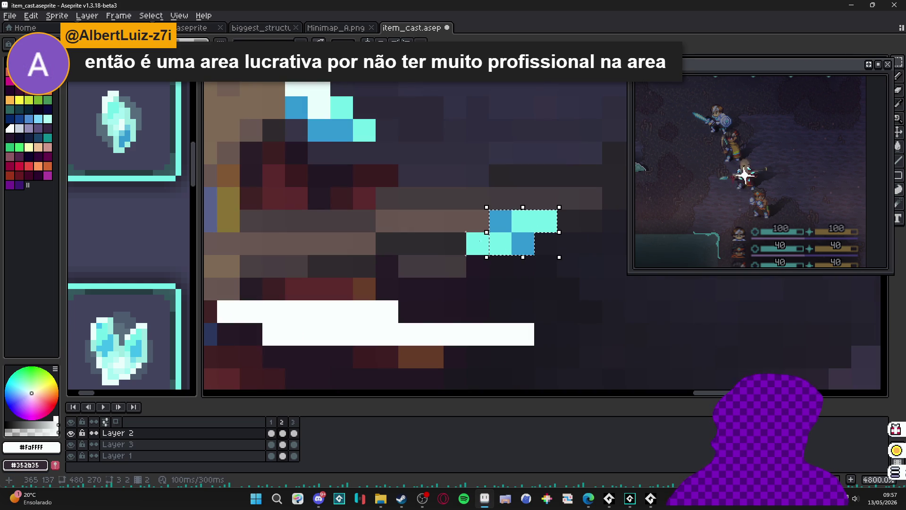
pyautogui.scroll(-1, 547, 212)
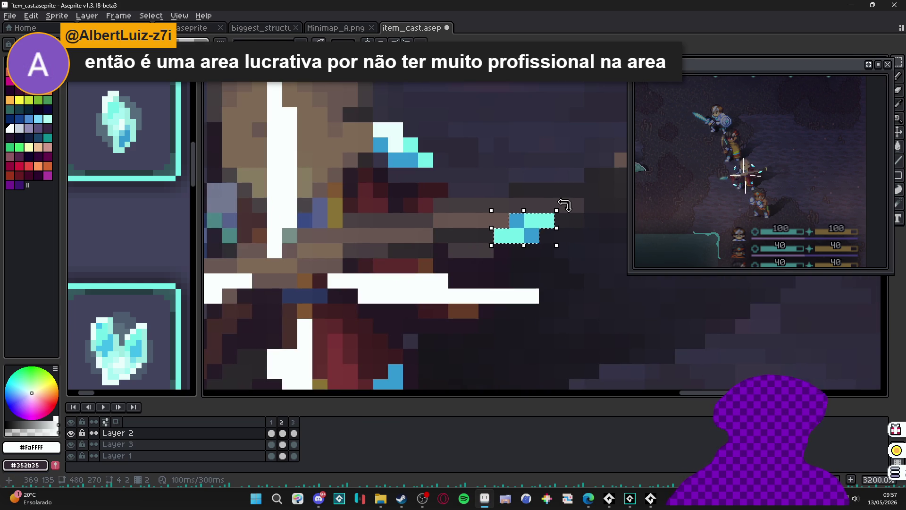
pyautogui.moveTo(571, 194); pyautogui.dragTo(573, 210)
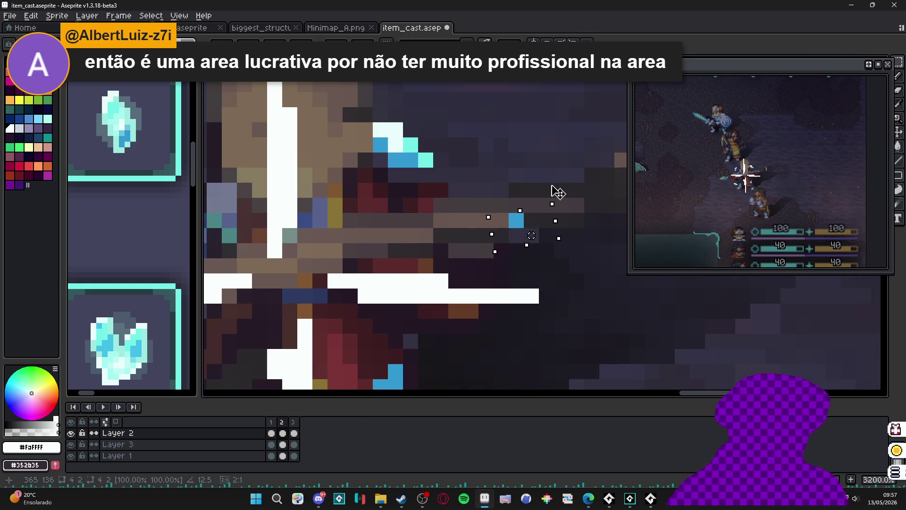
pyautogui.press('Escape')
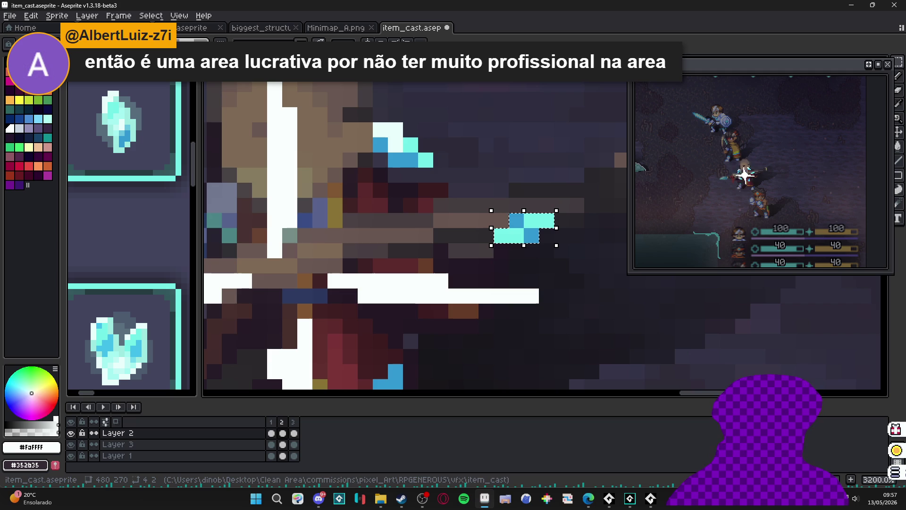
pyautogui.moveTo(563, 205); pyautogui.dragTo(561, 191)
pyautogui.moveTo(518, 219); pyautogui.dragTo(534, 237)
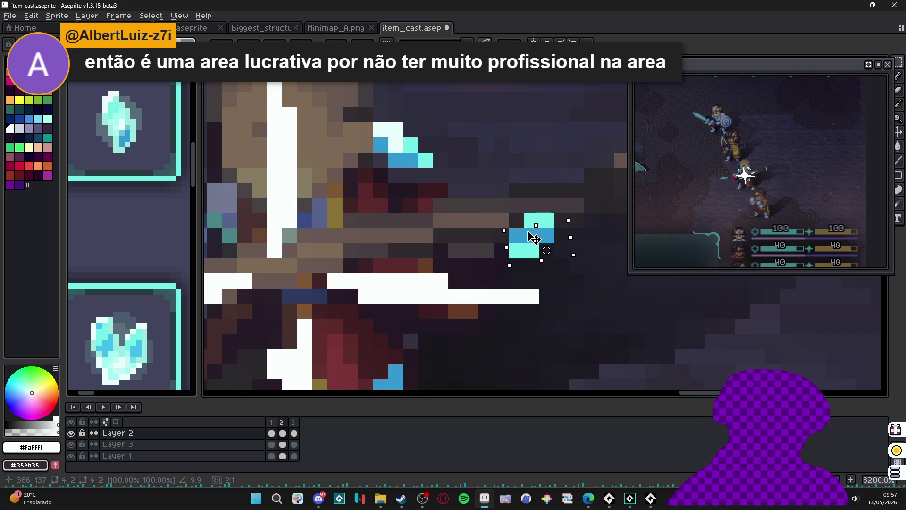
pyautogui.click(294, 433)
# Step: On frame 3, rotate the cyan sparkle about 14°
pyautogui.click(282, 433)
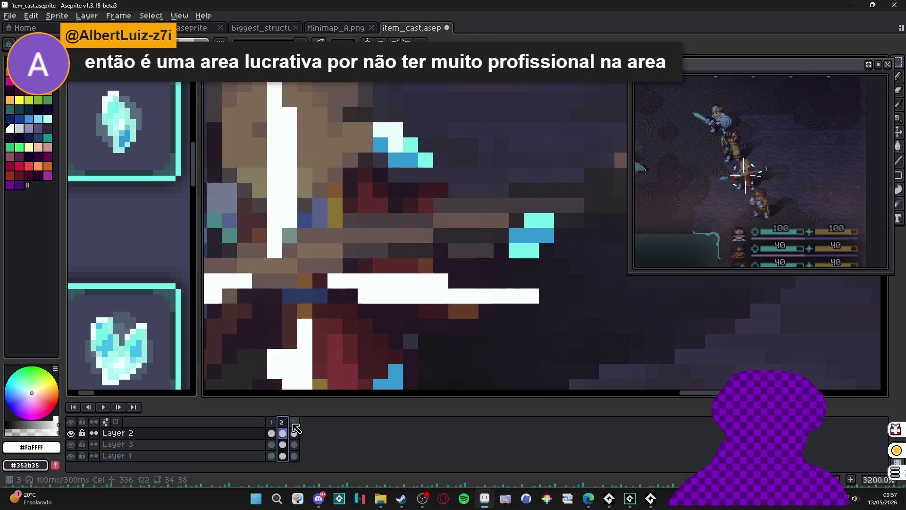
pyautogui.click(294, 432)
pyautogui.moveTo(510, 214); pyautogui.dragTo(538, 242)
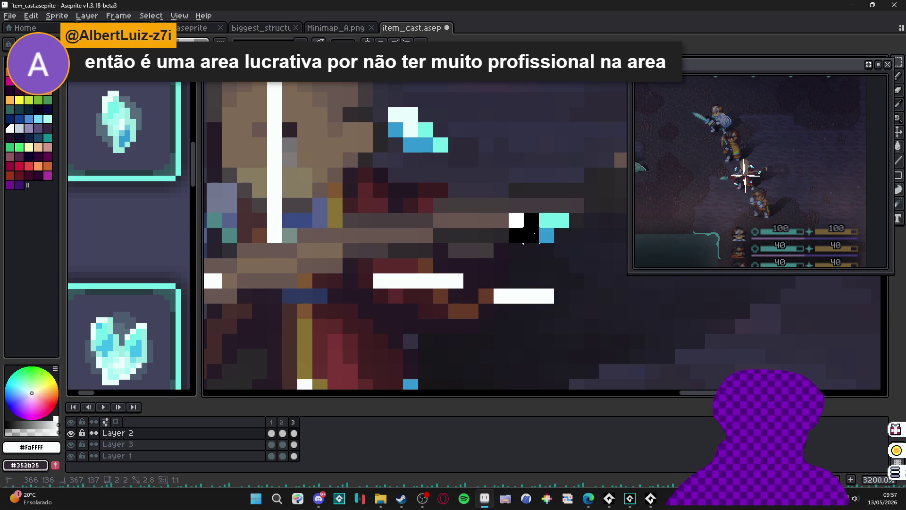
pyautogui.hotkey('ctrl', 'v')
pyautogui.moveTo(580, 198)
pyautogui.mouseDown()
pyautogui.moveTo(556, 183)
pyautogui.moveTo(537, 185)
pyautogui.mouseUp()
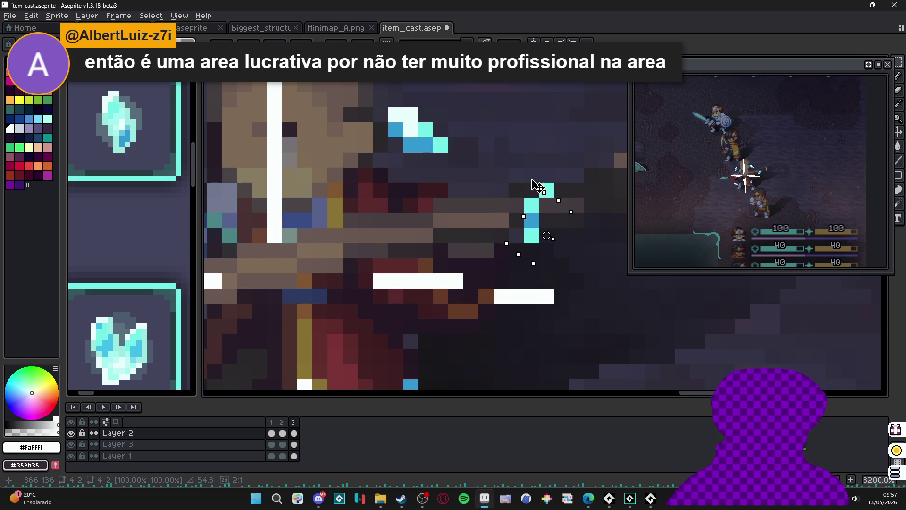
pyautogui.press('Return')
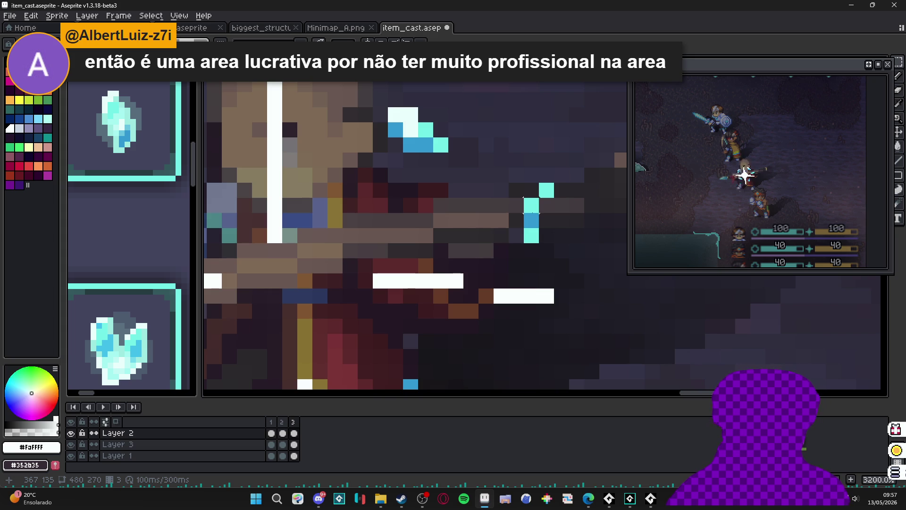
# Step: Shift the cyan sparkle one pixel to the right
pyautogui.moveTo(507, 165); pyautogui.dragTo(571, 260)
pyautogui.moveTo(530, 228); pyautogui.dragTo(546, 229)
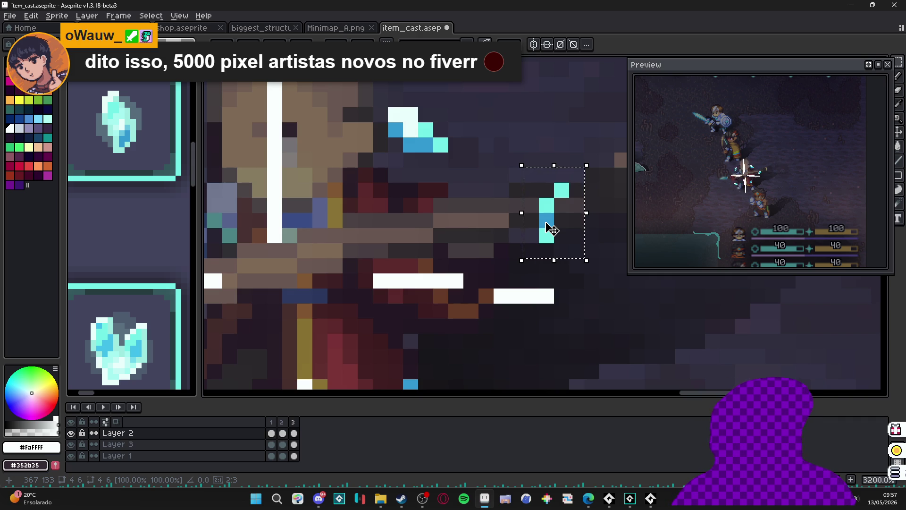
pyautogui.scroll(-4, 543, 228)
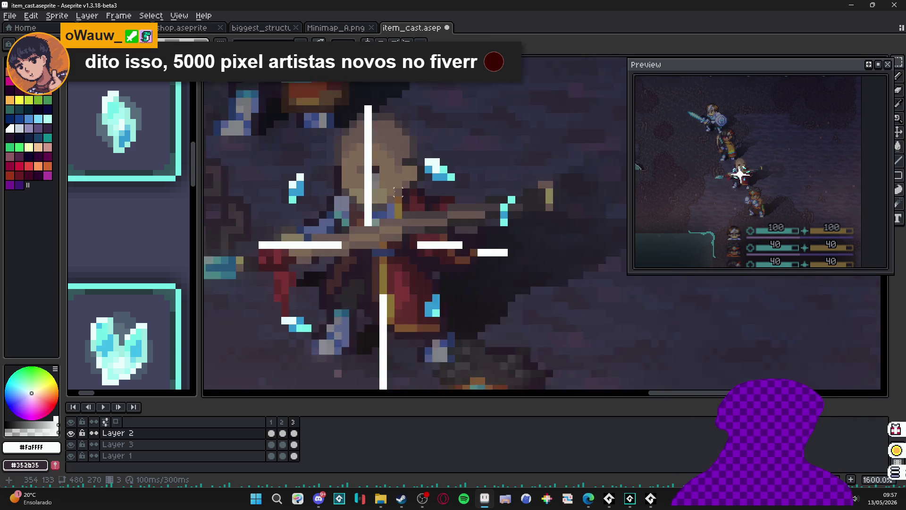
pyautogui.scroll(1, 370, 200)
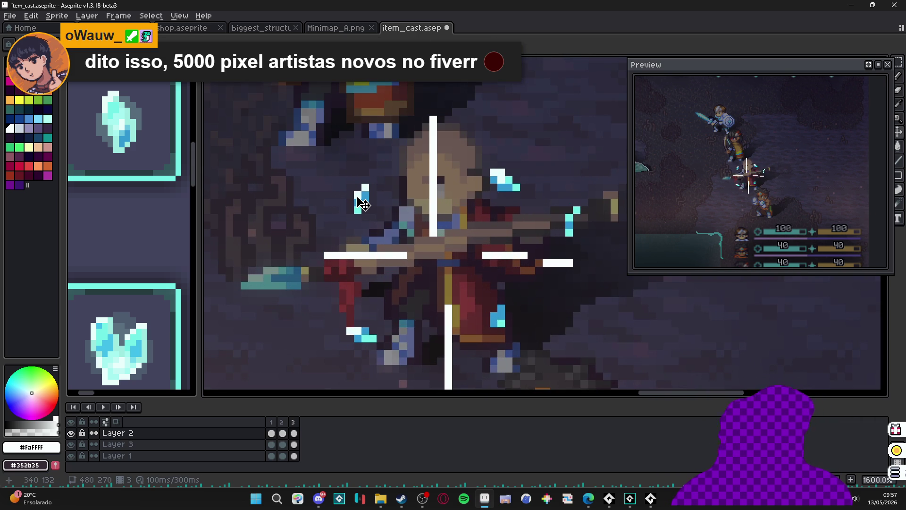
pyautogui.scroll(1, 363, 204)
# Step: Paste a small cross-shaped sparkle and place it beside the character's head
pyautogui.moveTo(357, 221); pyautogui.dragTo(373, 188)
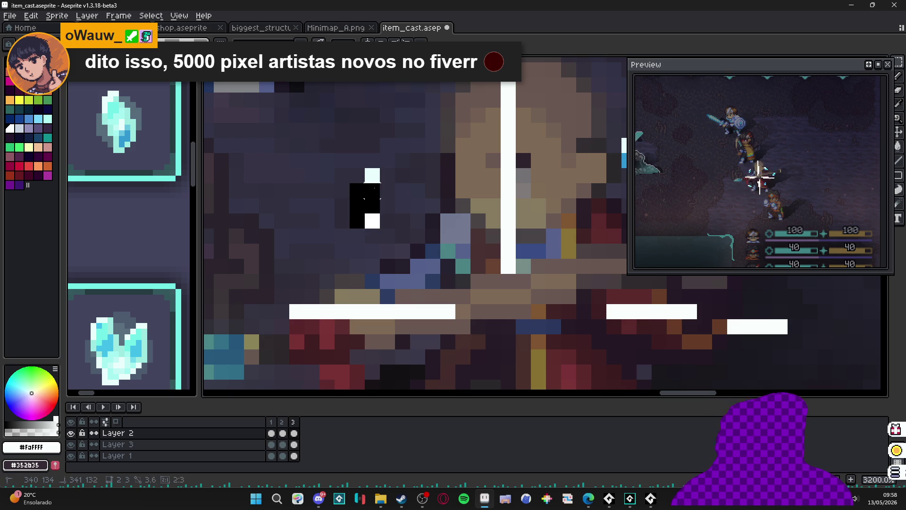
pyautogui.hotkey('ctrl', 'v')
pyautogui.scroll(1, 377, 172)
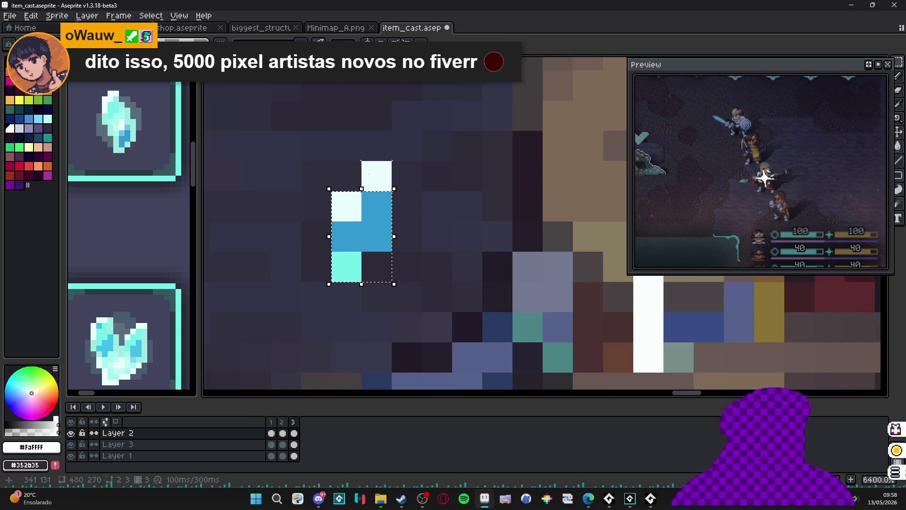
pyautogui.scroll(-3, 369, 174)
pyautogui.moveTo(371, 182)
pyautogui.mouseDown()
pyautogui.moveTo(380, 220)
pyautogui.moveTo(372, 228)
pyautogui.moveTo(393, 180)
pyautogui.mouseUp()
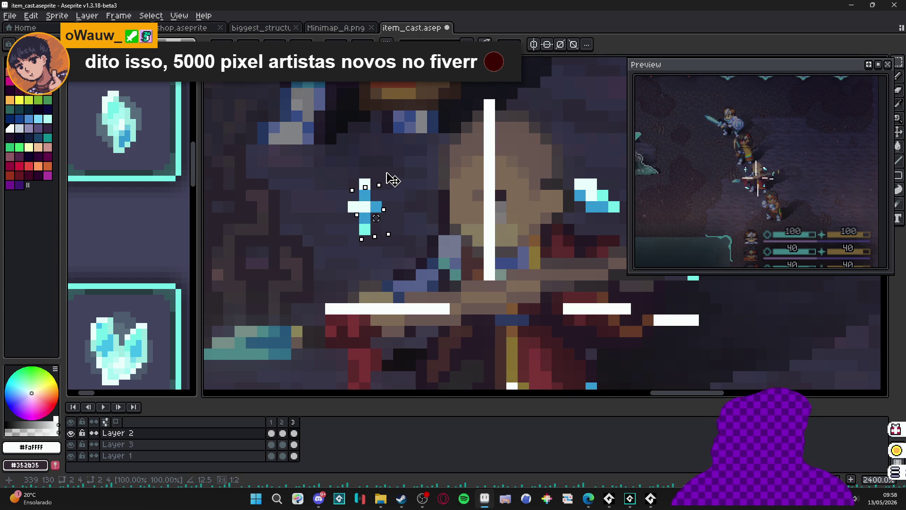
pyautogui.press('Return')
pyautogui.scroll(1, 379, 210)
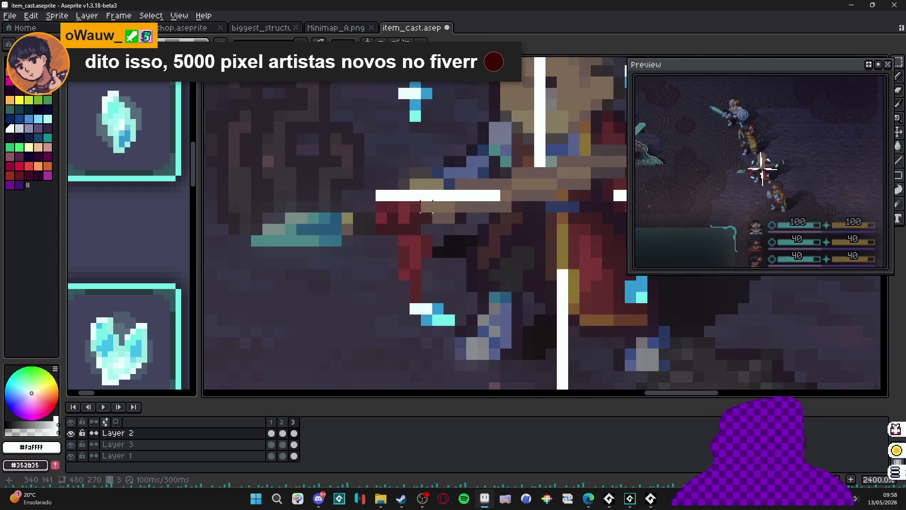
# Step: Nudge the small cyan dash near the character's hip one pixel left and down
pyautogui.moveTo(465, 322); pyautogui.dragTo(401, 289)
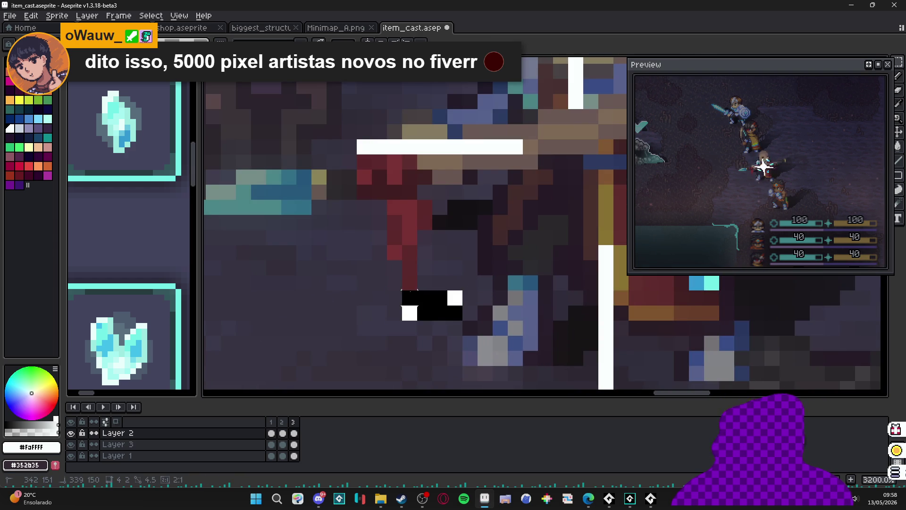
pyautogui.scroll(-2, 436, 229)
pyautogui.moveTo(437, 229)
pyautogui.mouseDown()
pyautogui.moveTo(427, 245)
pyautogui.moveTo(411, 244)
pyautogui.mouseUp()
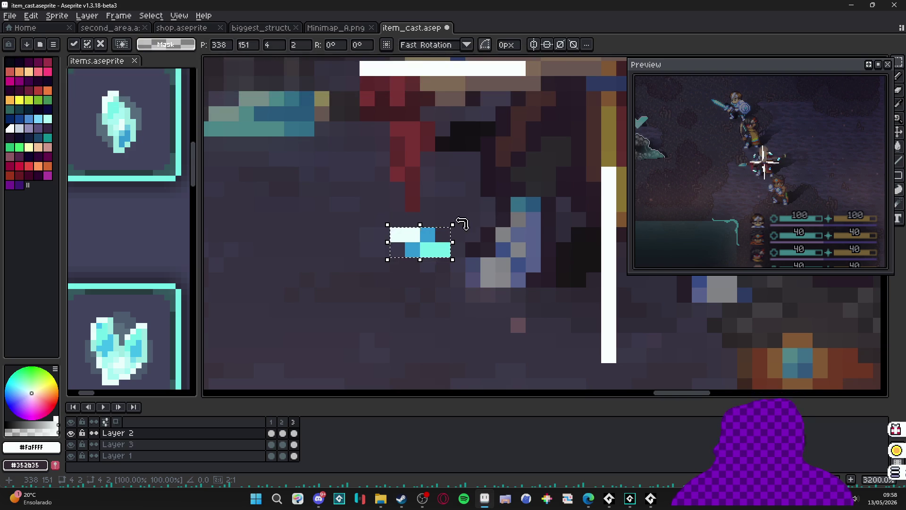
# Step: Tilt the small cyan dash slightly
pyautogui.moveTo(461, 227)
pyautogui.mouseDown()
pyautogui.moveTo(466, 208)
pyautogui.moveTo(437, 186)
pyautogui.mouseUp()
pyautogui.press('Return')
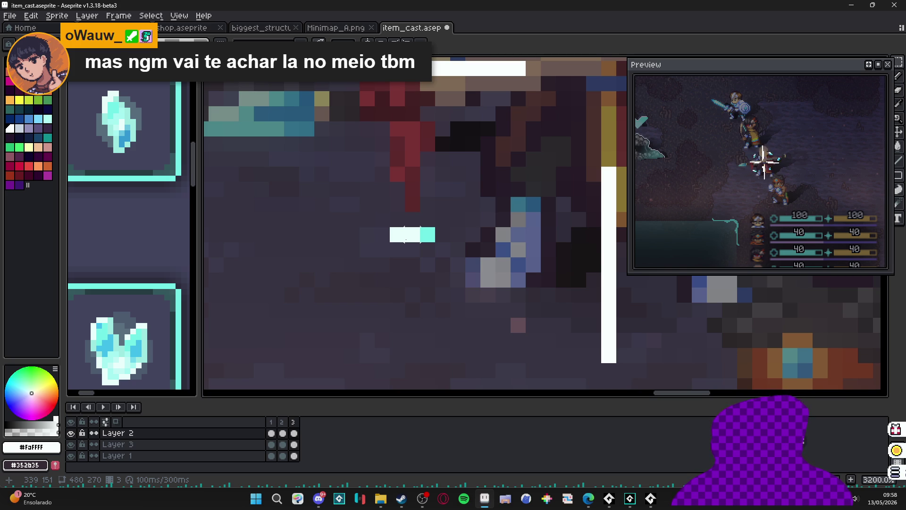
pyautogui.scroll(-3, 382, 249)
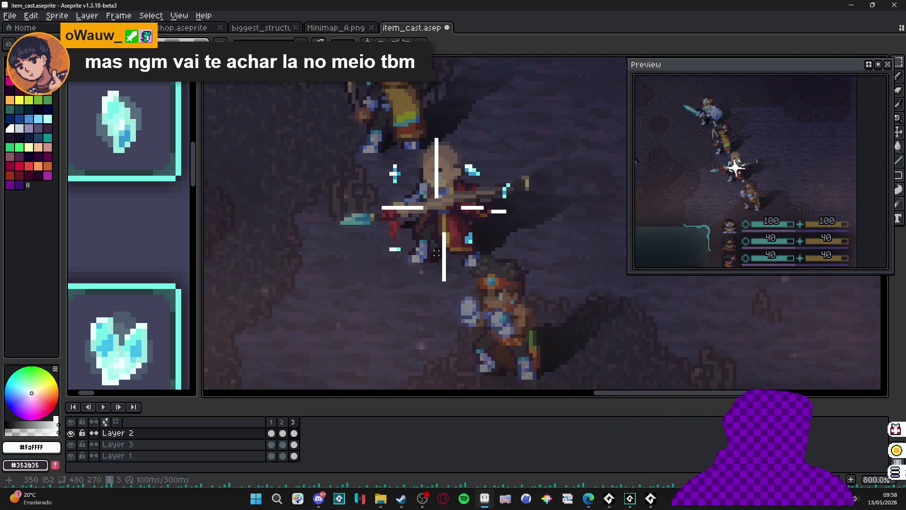
pyautogui.scroll(3, 497, 238)
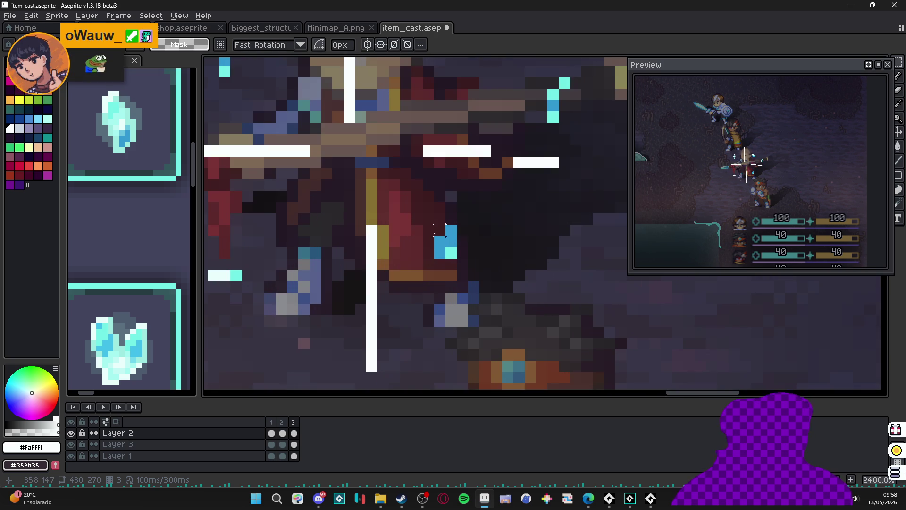
pyautogui.scroll(-1, 437, 222)
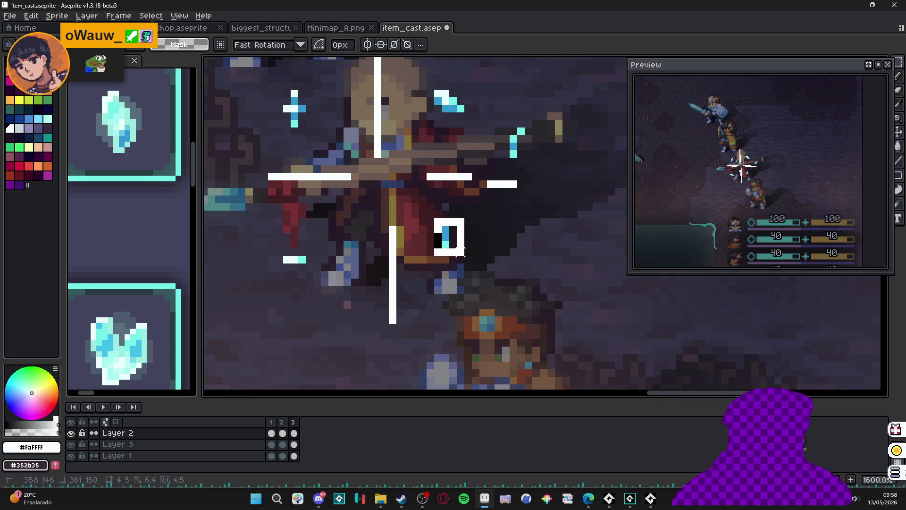
# Step: Erase the blue sparkle's corner pixel and rotate the blue sparkle near the belt
pyautogui.rightClick(437, 229)
pyautogui.scroll(1, 444, 243)
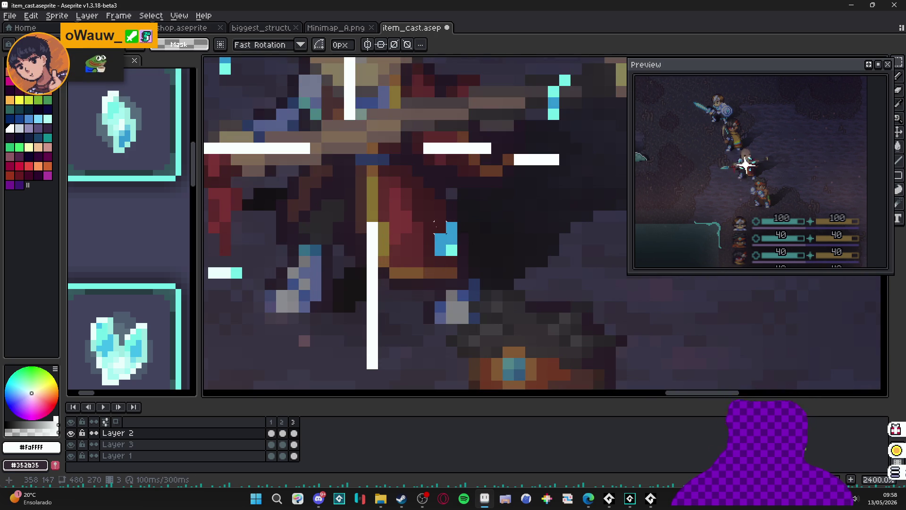
pyautogui.moveTo(433, 221)
pyautogui.mouseDown()
pyautogui.moveTo(459, 257)
pyautogui.moveTo(469, 217)
pyautogui.moveTo(477, 217)
pyautogui.moveTo(447, 236)
pyautogui.moveTo(455, 241)
pyautogui.mouseUp()
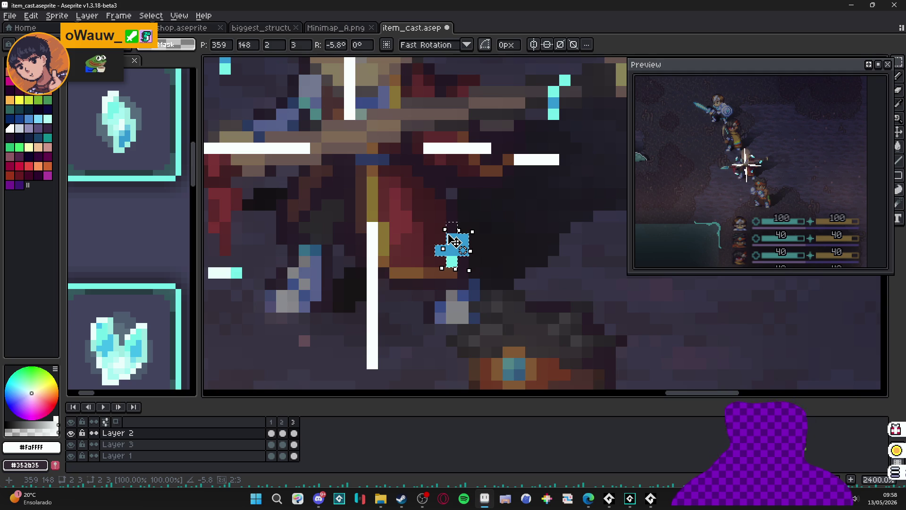
pyautogui.press('Return')
pyautogui.scroll(-3, 450, 239)
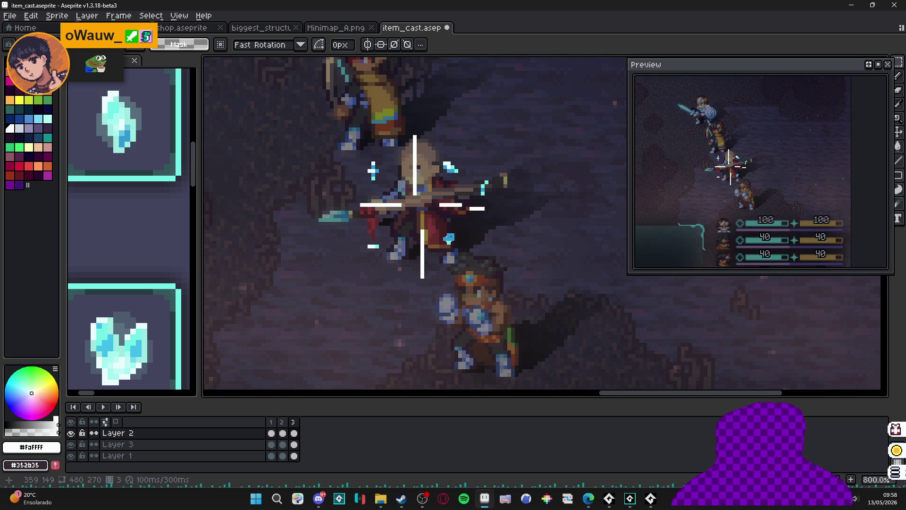
pyautogui.click(293, 421)
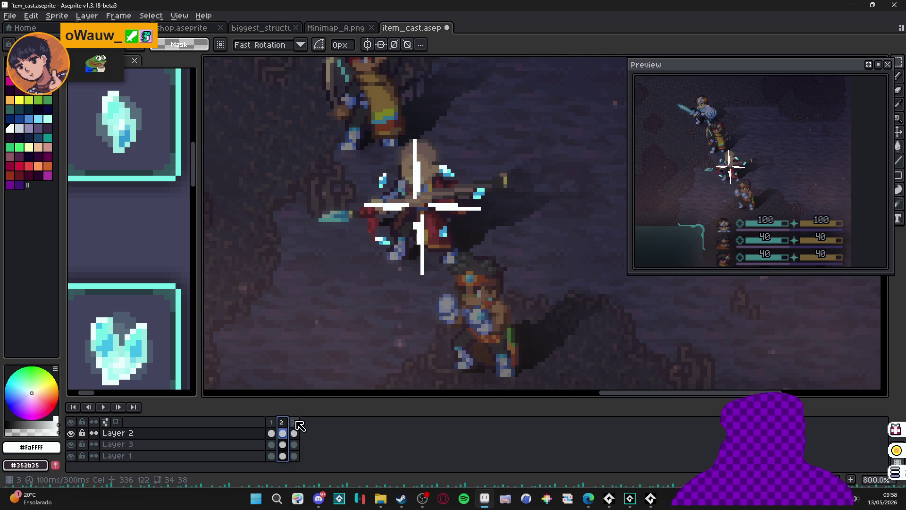
# Step: Add frame 4 and erase most of the white cross, leaving short broken pieces
pyautogui.hotkey('alt', 'n')
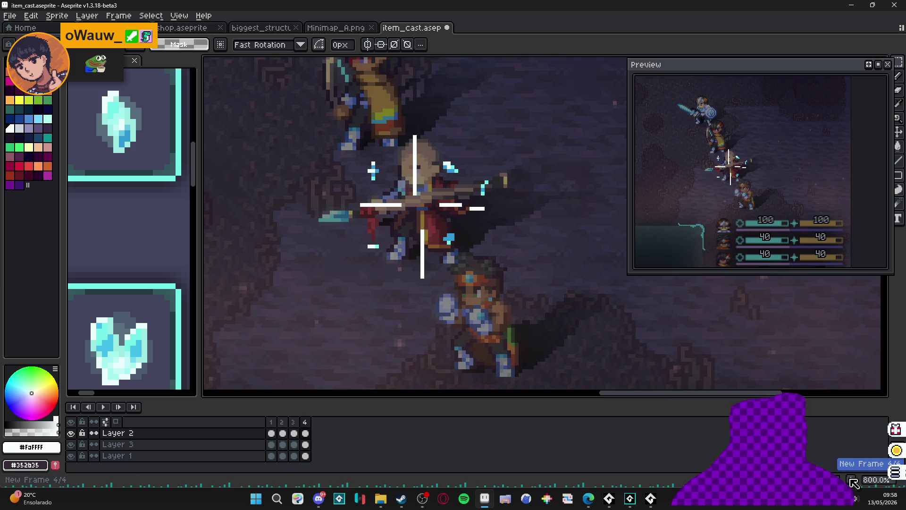
pyautogui.press('e')
pyautogui.scroll(4, 483, 197)
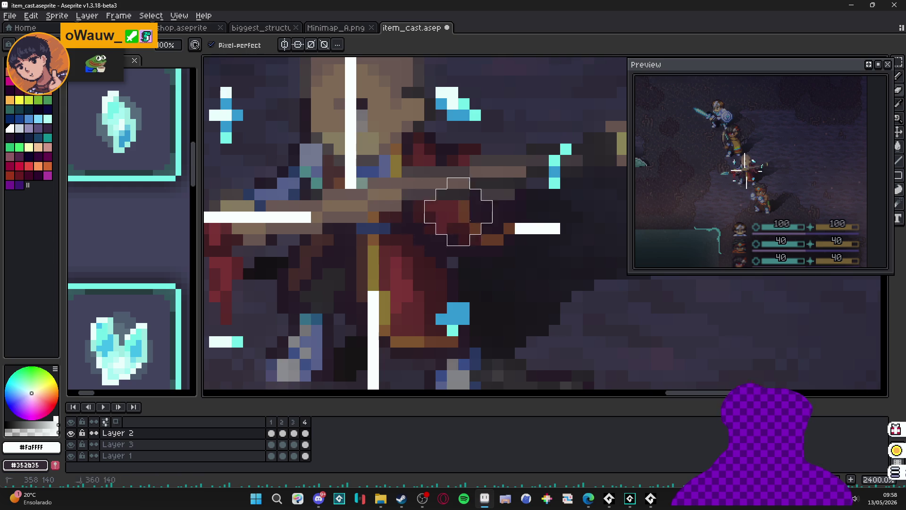
pyautogui.moveTo(324, 187)
pyautogui.mouseDown()
pyautogui.moveTo(351, 137)
pyautogui.moveTo(335, 207)
pyautogui.moveTo(271, 219)
pyautogui.moveTo(372, 311)
pyautogui.moveTo(369, 348)
pyautogui.moveTo(377, 214)
pyautogui.mouseUp()
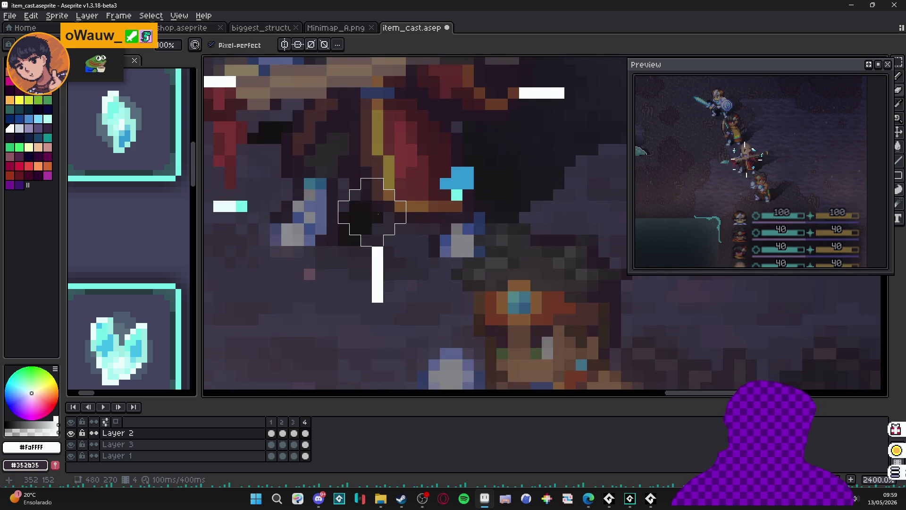
pyautogui.scroll(-3, 372, 212)
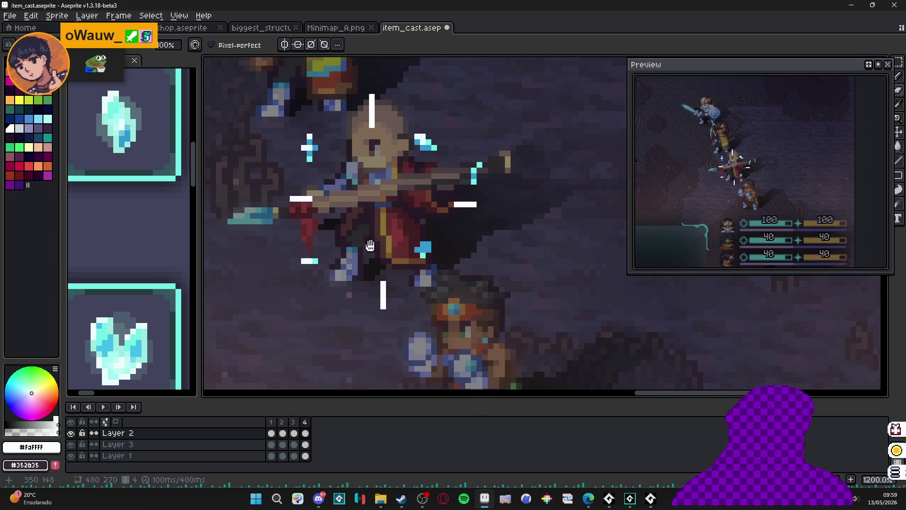
pyautogui.click(589, 498)
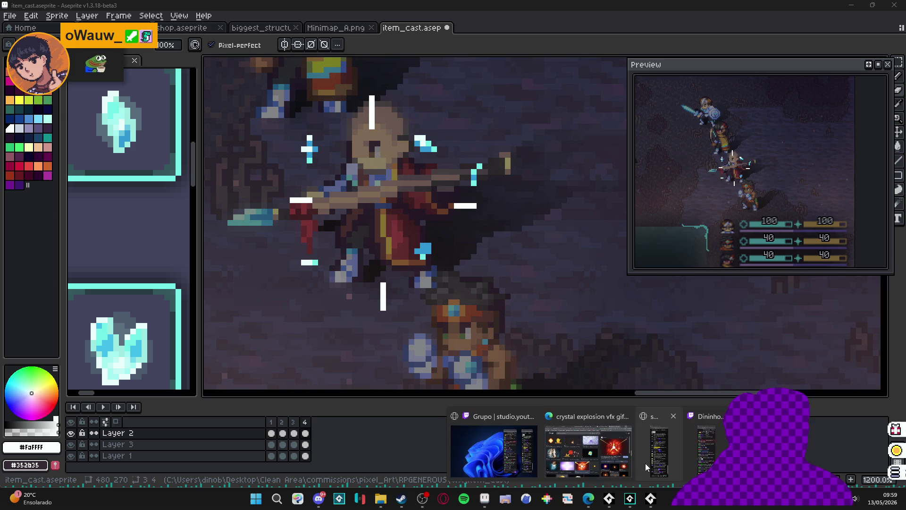
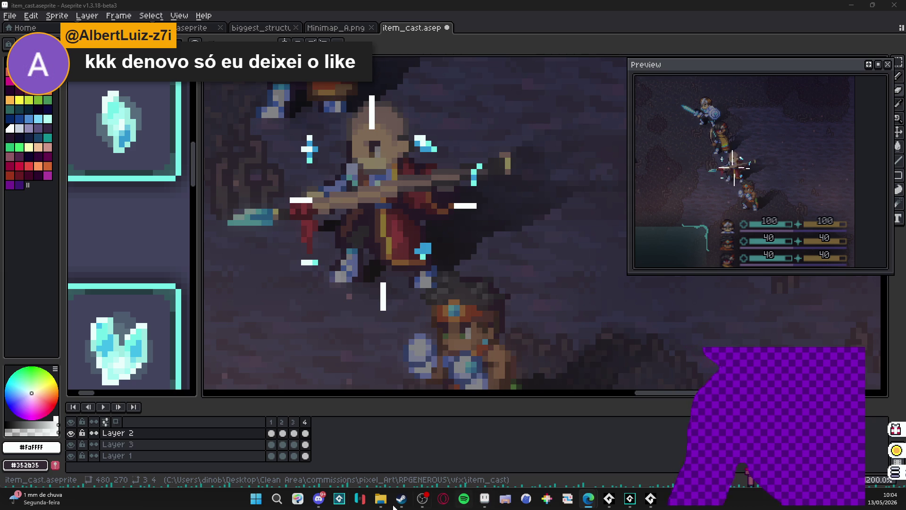
# Step: Step through burst frames 1–4, comparing frame 3 against frame 4
pyautogui.click(273, 421)
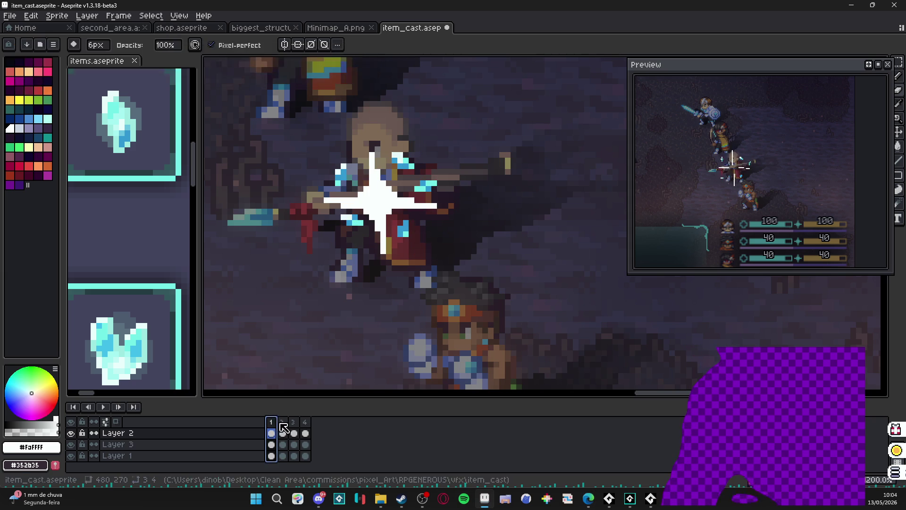
pyautogui.click(282, 426)
pyautogui.click(299, 428)
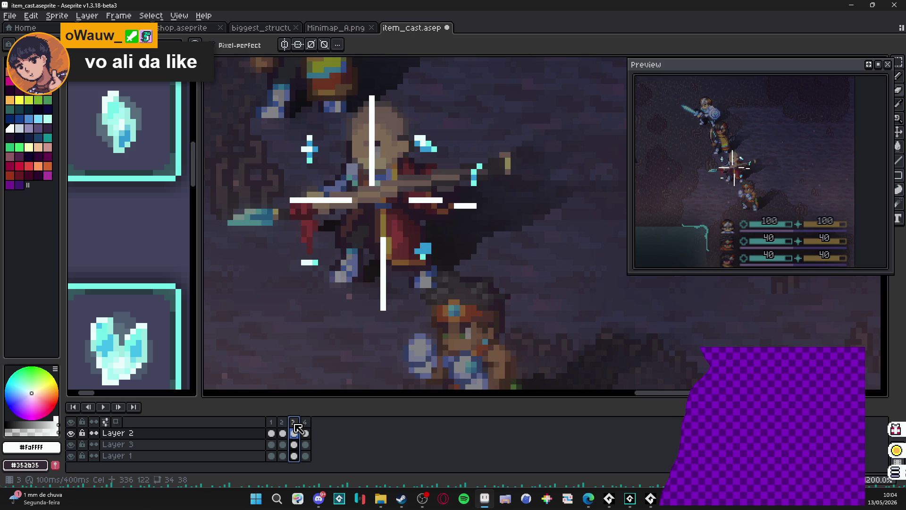
pyautogui.click(284, 422)
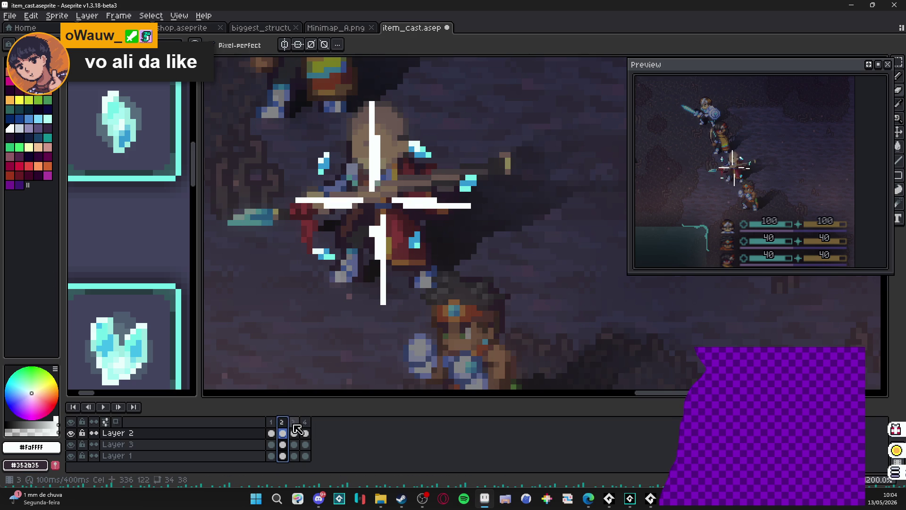
pyautogui.click(293, 427)
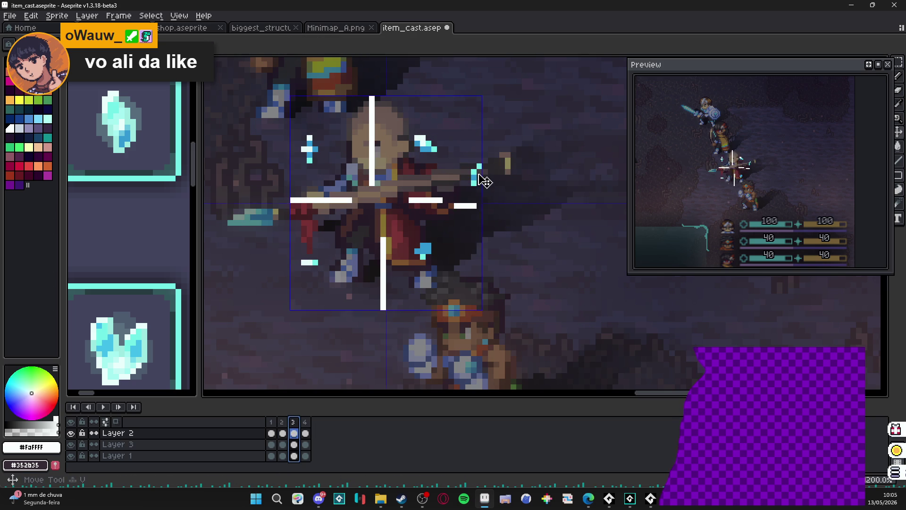
pyautogui.click(474, 209)
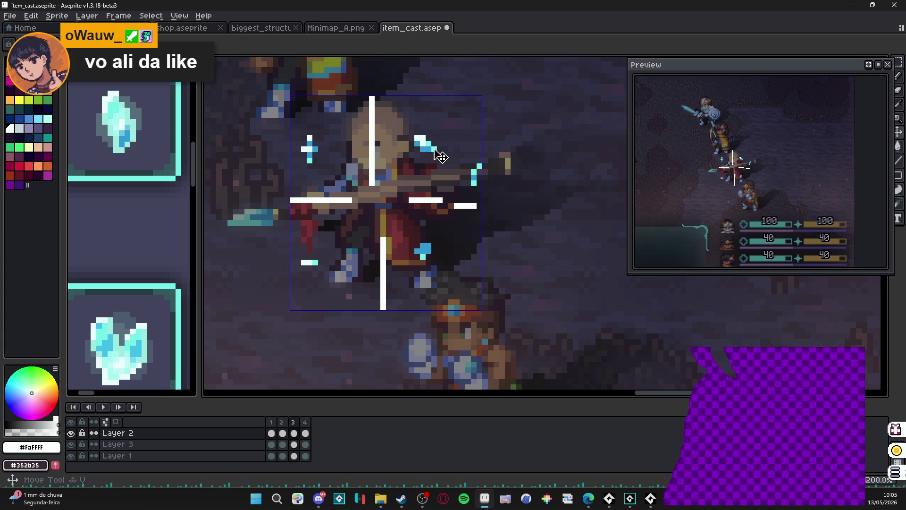
pyautogui.click(307, 424)
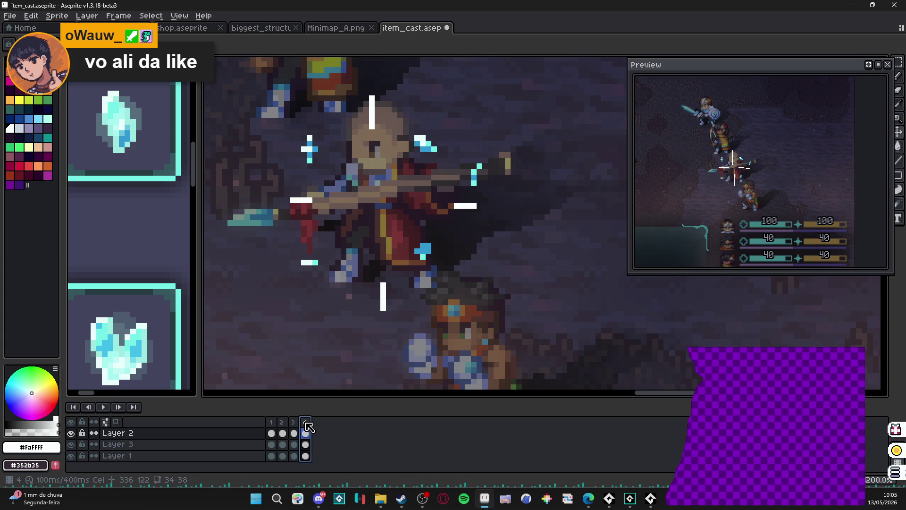
pyautogui.click(293, 421)
pyautogui.click(306, 422)
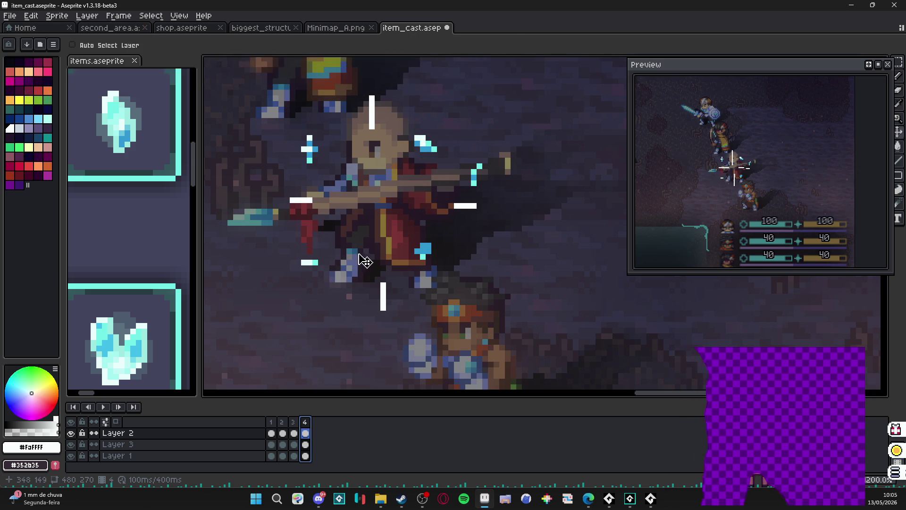
# Step: Zoom out to 100% and make Layer 3 active, trying a marquee then deselecting
pyautogui.scroll(-2, 374, 253)
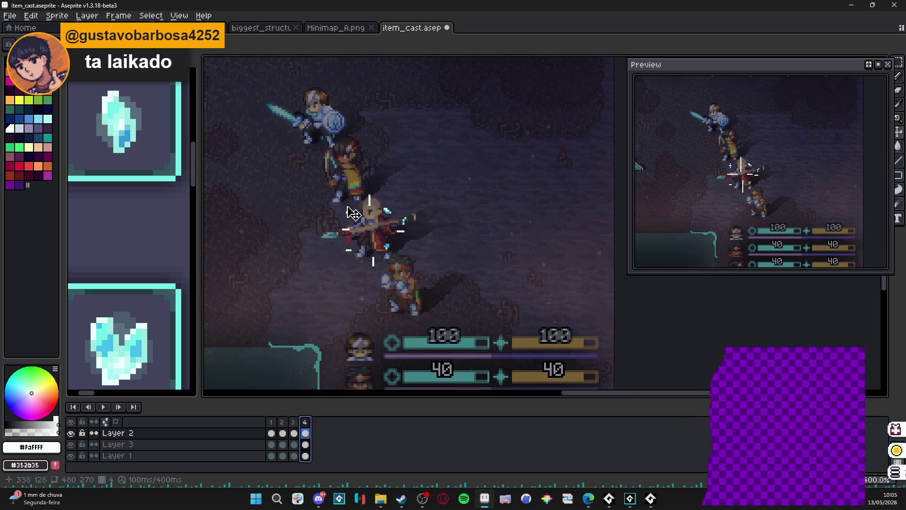
pyautogui.keyDown('ctrl'); pyautogui.click(359, 182); pyautogui.keyUp('ctrl')
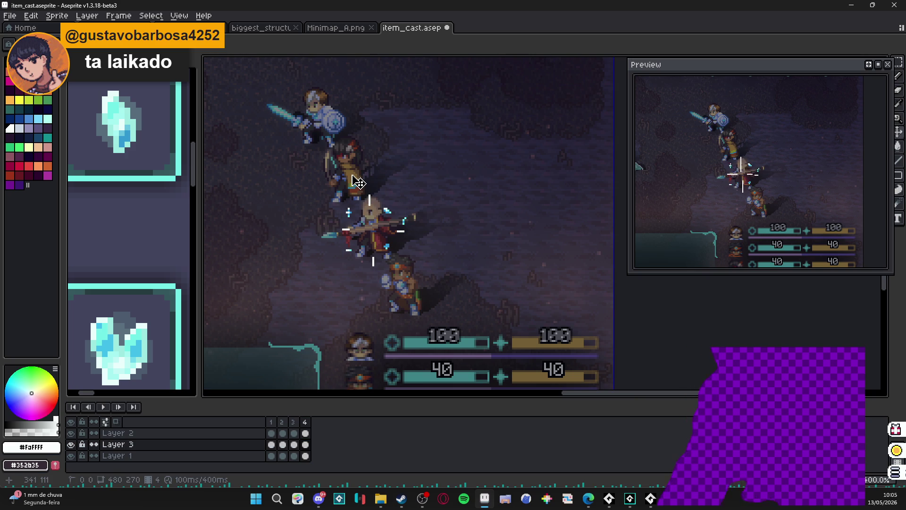
pyautogui.press('m')
pyautogui.moveTo(342, 116)
pyautogui.mouseDown()
pyautogui.moveTo(371, 205)
pyautogui.moveTo(336, 194)
pyautogui.mouseUp()
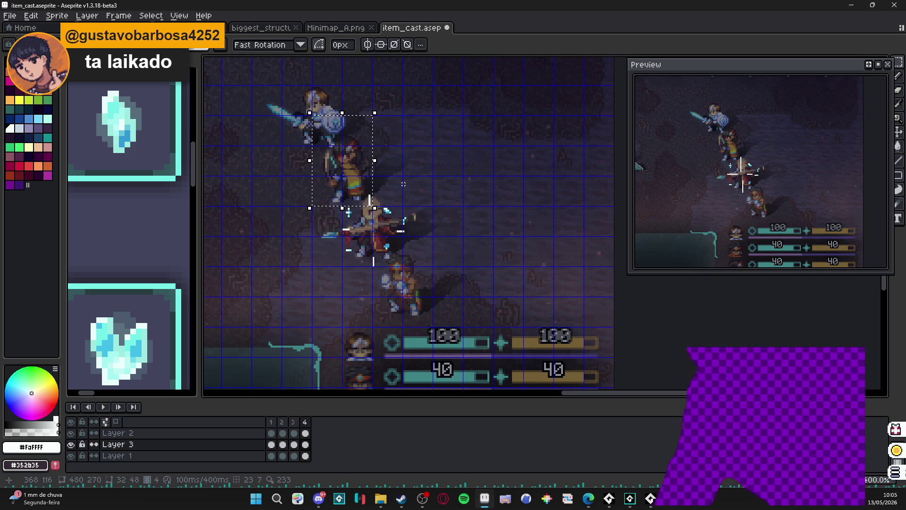
pyautogui.hotkey('ctrl', 'd')
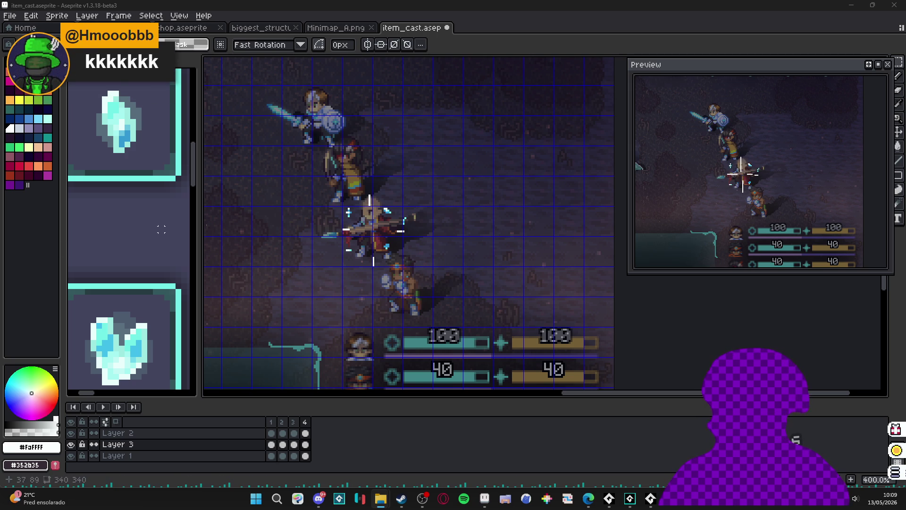
# Step: Zoom to 1200% on the caster's sparkle and ready the Pencil on Layer 2
pyautogui.moveTo(389, 238); pyautogui.dragTo(405, 224)
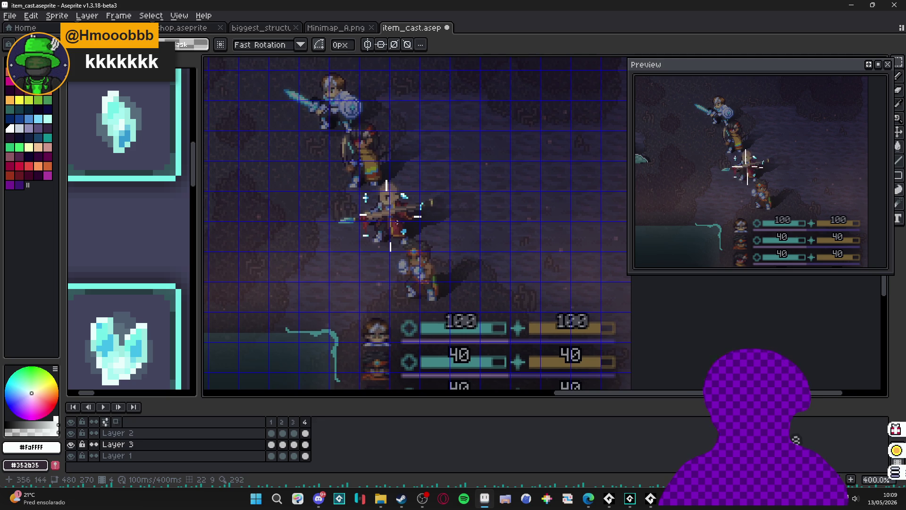
pyautogui.scroll(3, 405, 223)
pyautogui.keyDown('ctrl'); pyautogui.click(421, 226); pyautogui.keyUp('ctrl')
pyautogui.press('b')
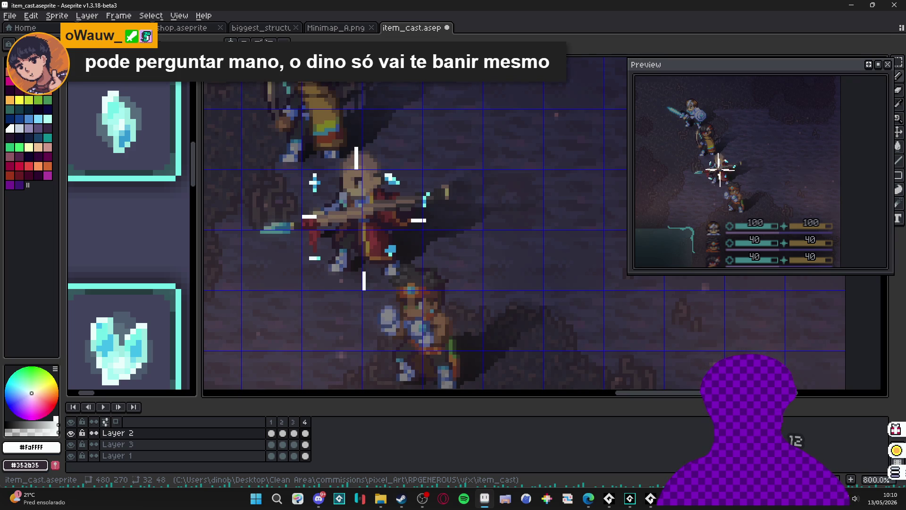
pyautogui.scroll(2, 405, 230)
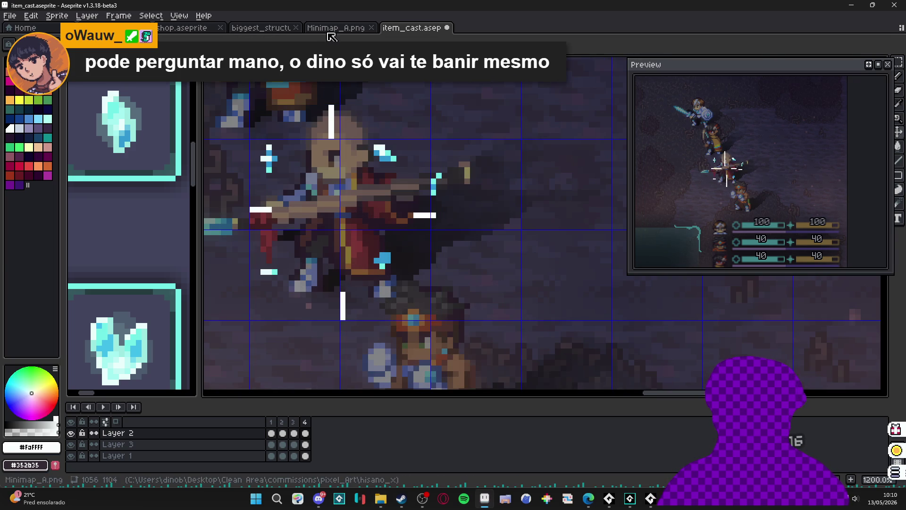
# Step: Glance through the other open sprite tabs, then return to item_cast.aseprite
pyautogui.click(313, 28)
pyautogui.click(299, 28)
pyautogui.click(215, 29)
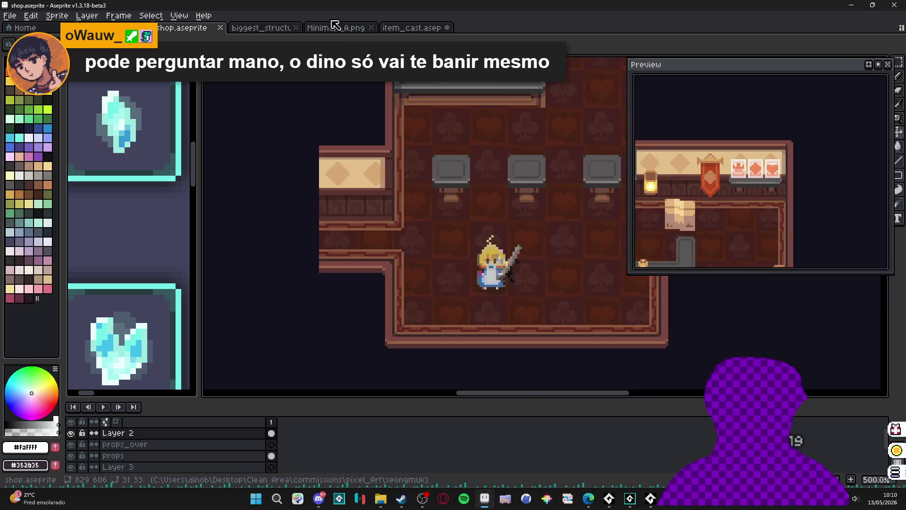
pyautogui.click(336, 28)
pyautogui.click(420, 28)
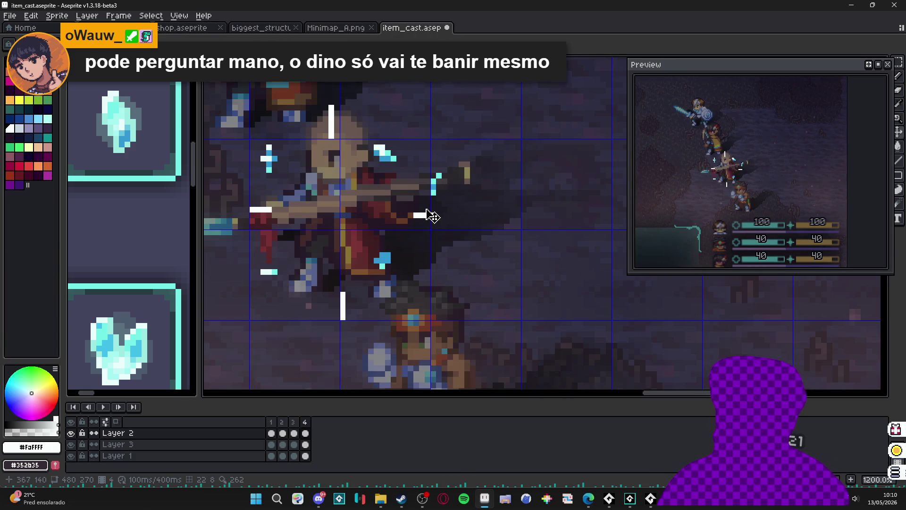
# Step: Adjust the zoom around the sparkle and settle on the Rectangular Marquee tool
pyautogui.scroll(-2, 427, 220)
pyautogui.scroll(2, 427, 222)
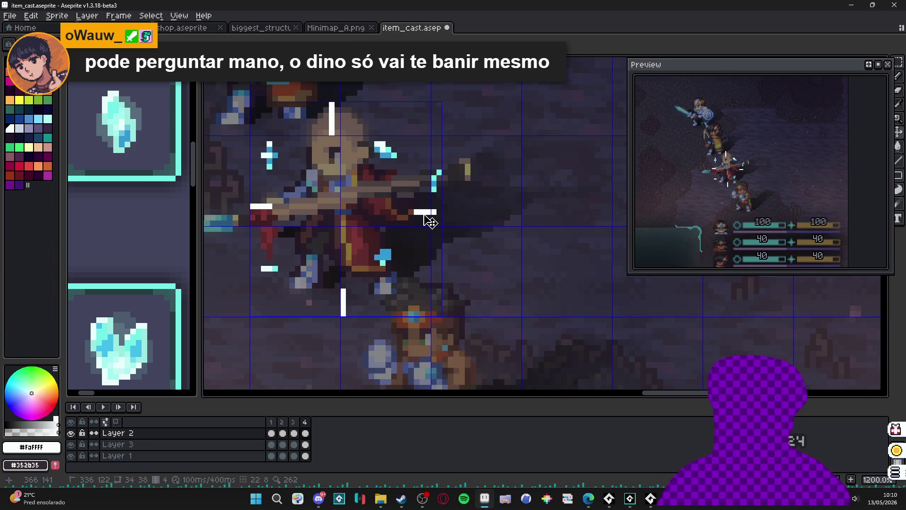
pyautogui.press('m')
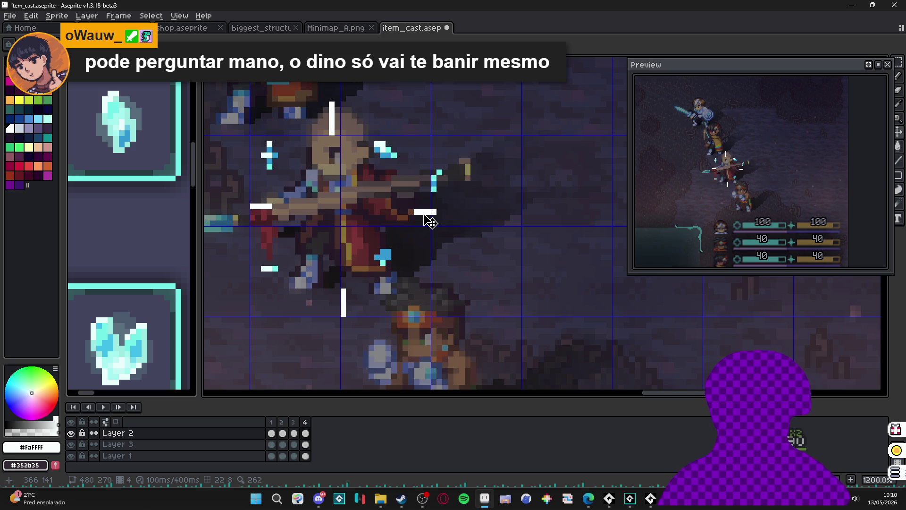
pyautogui.scroll(-2, 429, 220)
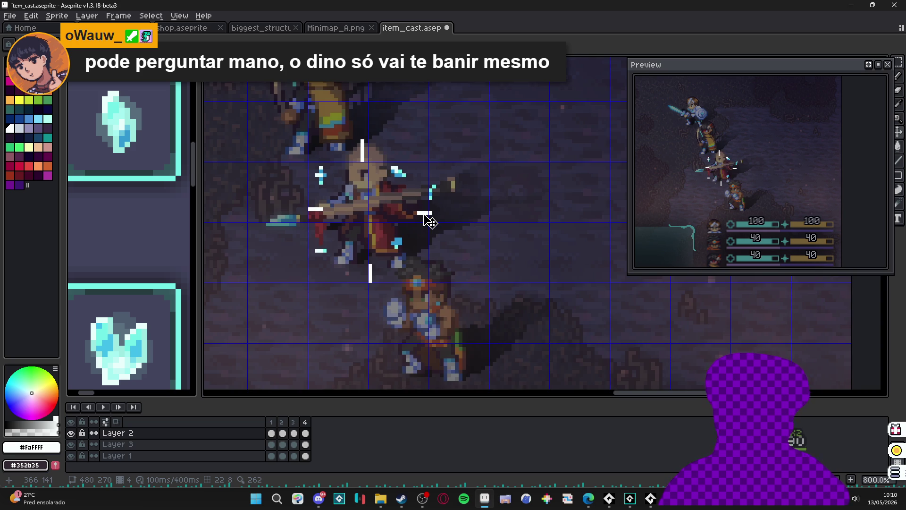
pyautogui.scroll(3, 429, 221)
pyautogui.scroll(-1, 429, 221)
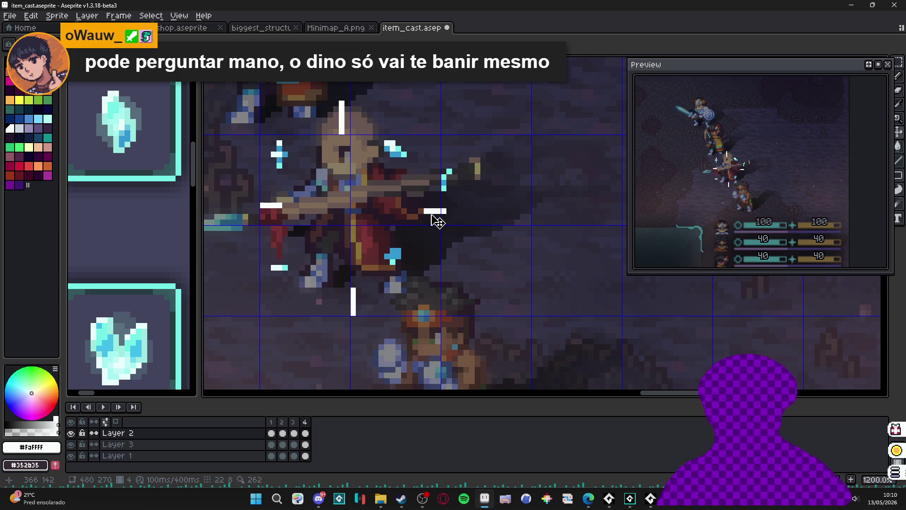
pyautogui.press('v')
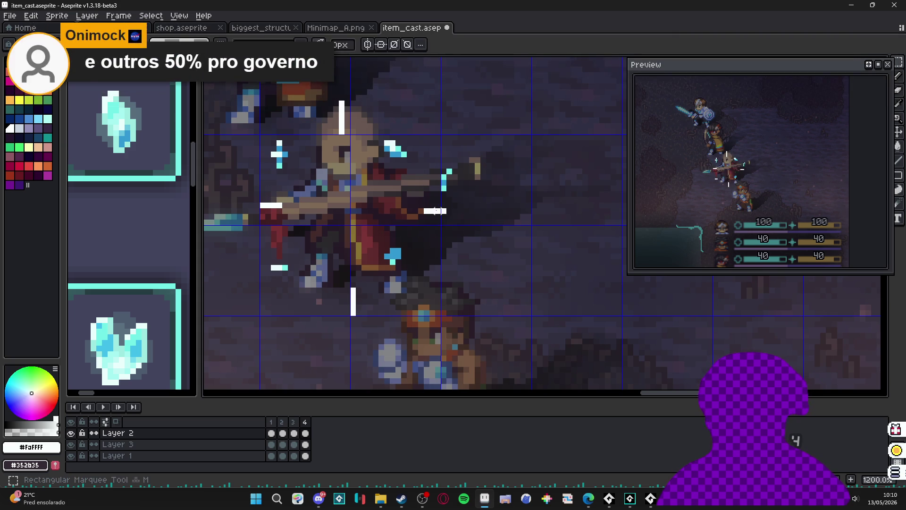
pyautogui.press('m')
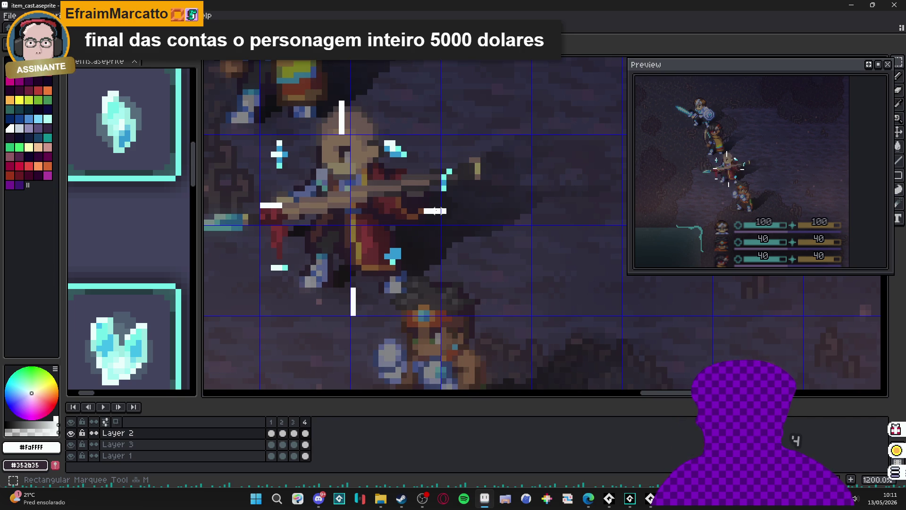
# Step: Compare frame 3's longer white lines with frame 4's shorter ones, ending on frame 4
pyautogui.click(295, 422)
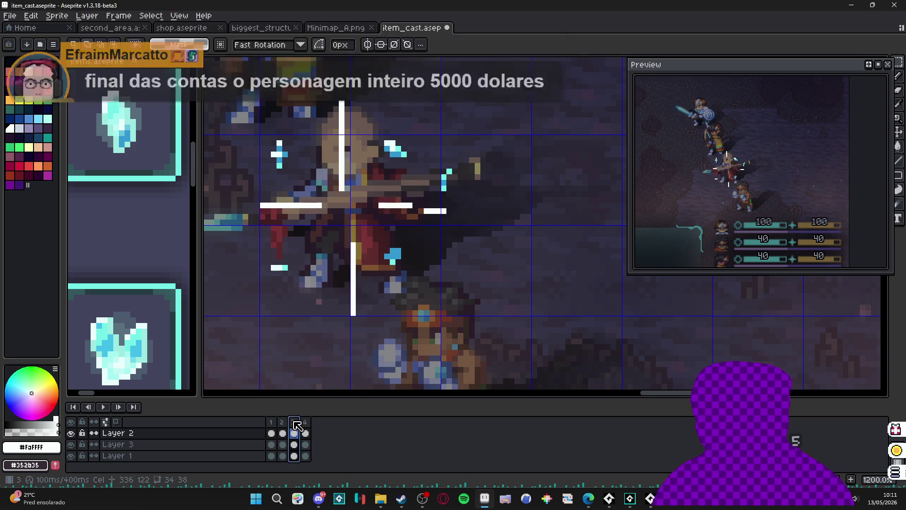
pyautogui.click(305, 423)
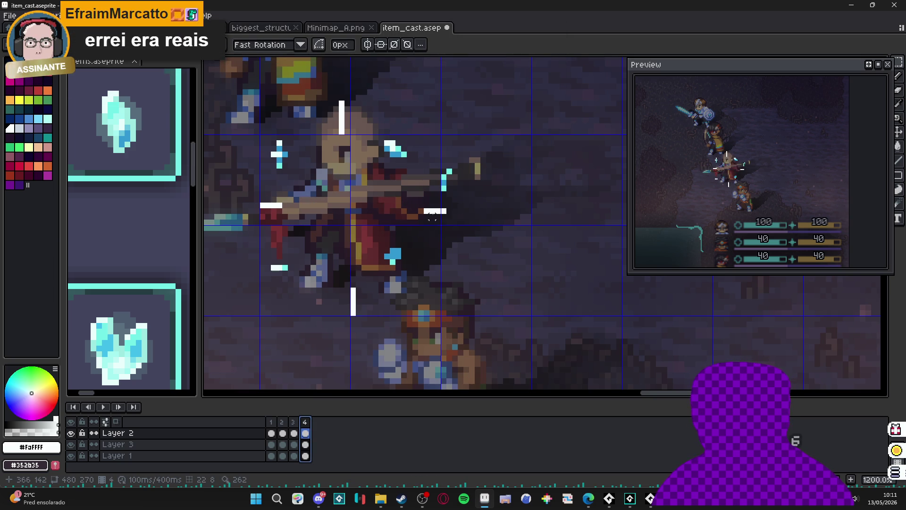
pyautogui.scroll(1, 377, 252)
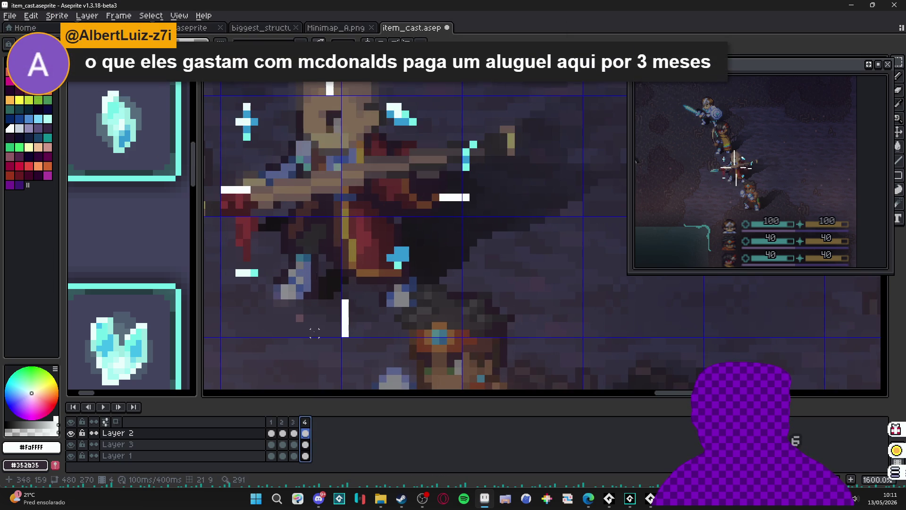
pyautogui.click(293, 433)
pyautogui.click(282, 432)
pyautogui.click(293, 432)
pyautogui.scroll(-1, 435, 233)
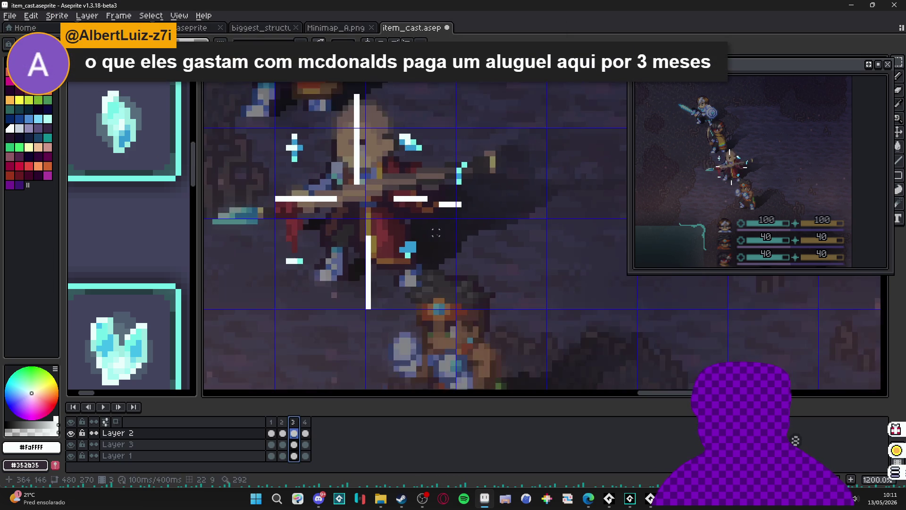
pyautogui.click(306, 432)
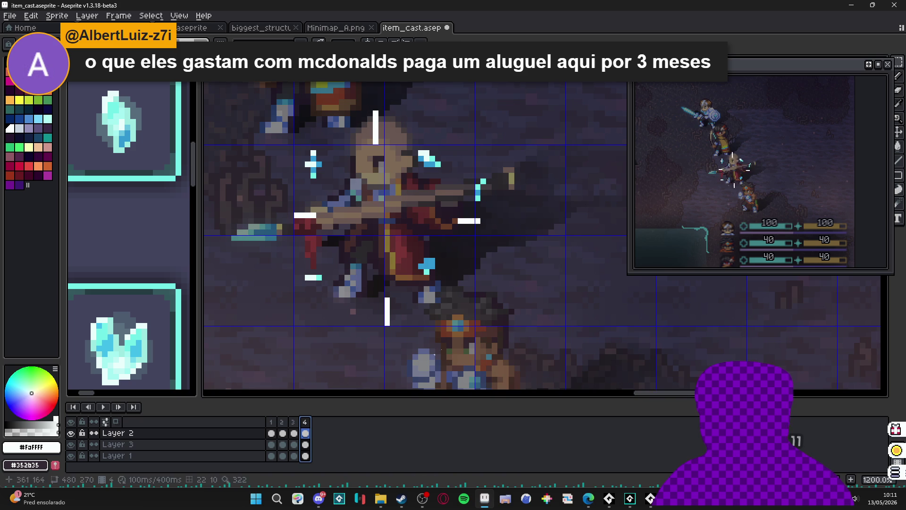
pyautogui.click(472, 229)
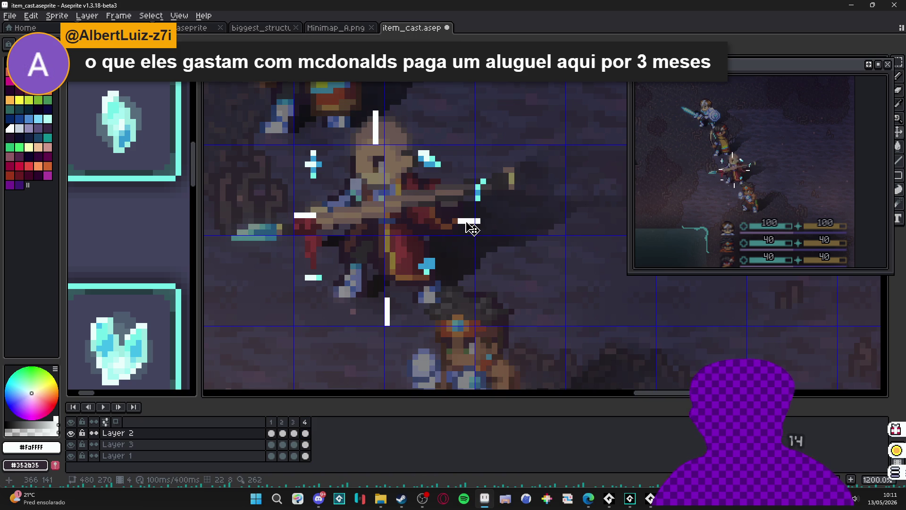
# Step: Move frame 4's right, top, left and bottom white bars one pixel outward
pyautogui.click(474, 229)
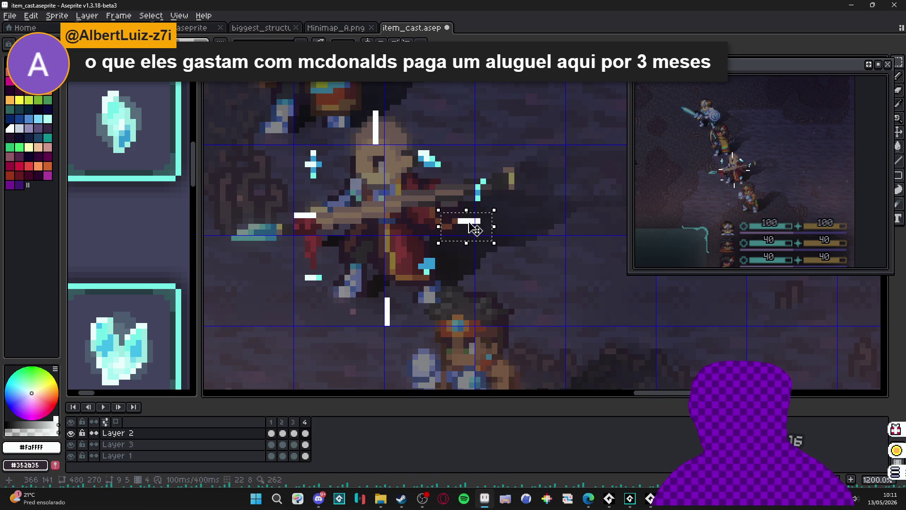
pyautogui.moveTo(482, 230); pyautogui.dragTo(487, 229)
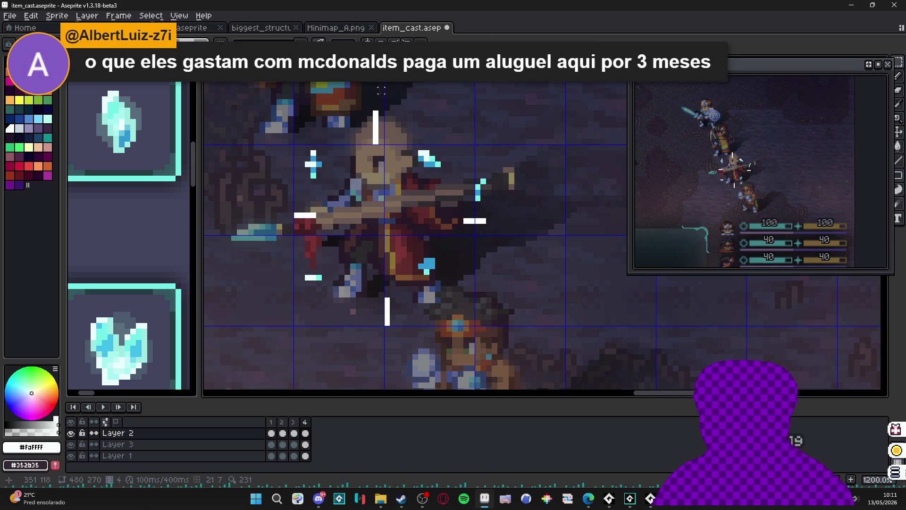
pyautogui.click(378, 142)
pyautogui.moveTo(378, 140); pyautogui.dragTo(378, 134)
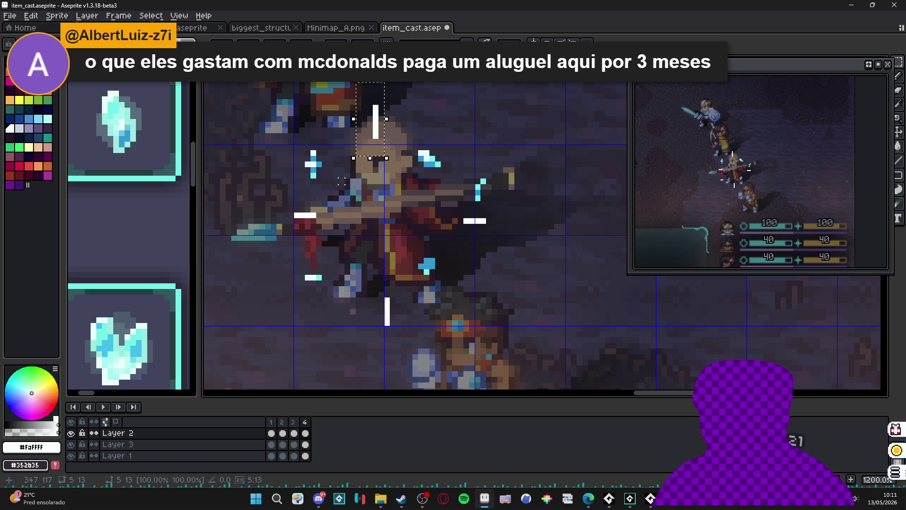
pyautogui.click(304, 215)
pyautogui.moveTo(304, 220); pyautogui.dragTo(298, 220)
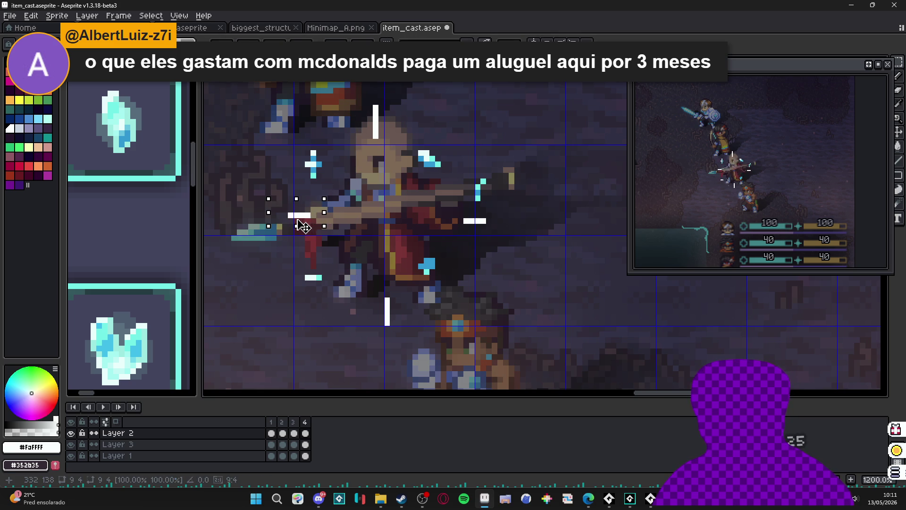
pyautogui.click(387, 312)
pyautogui.moveTo(384, 324); pyautogui.dragTo(393, 334)
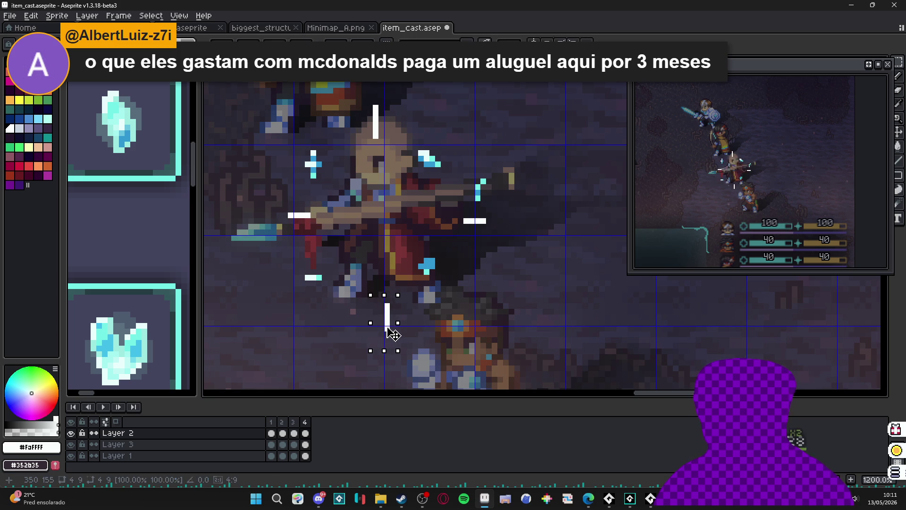
pyautogui.hotkey('ctrl', 'd')
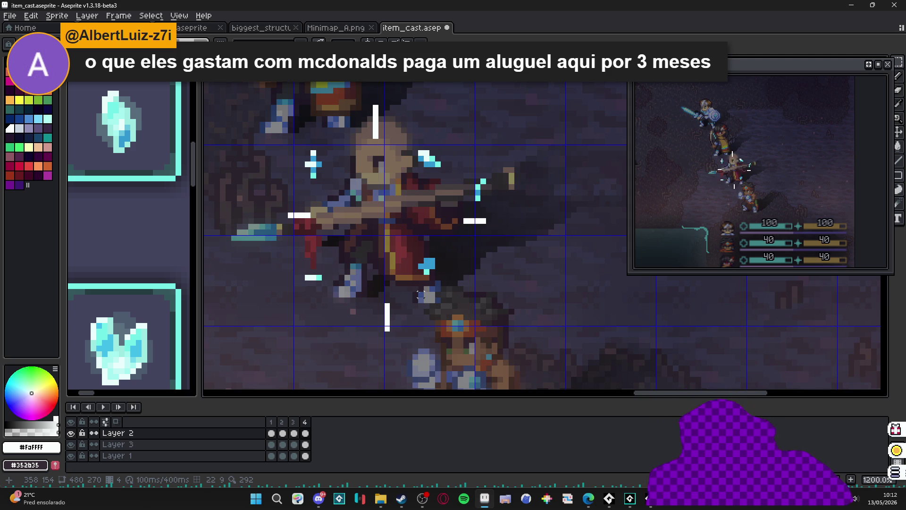
pyautogui.click(307, 431)
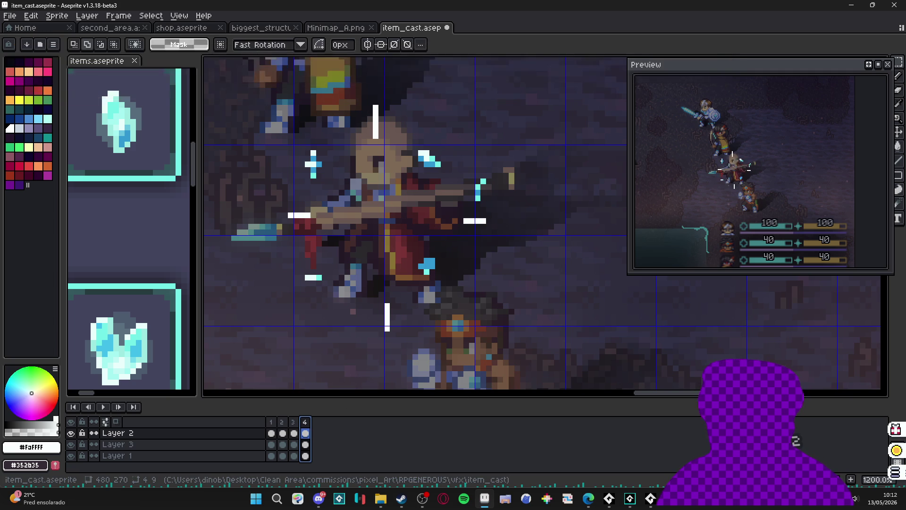
# Step: Step through frames 1–4 to review the sparkle, ending on frame 4
pyautogui.click(271, 431)
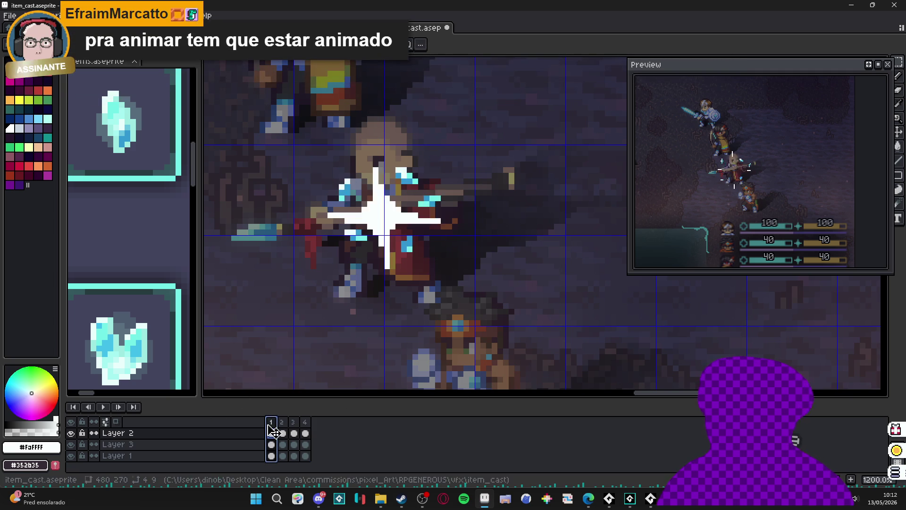
pyautogui.click(282, 432)
pyautogui.click(294, 432)
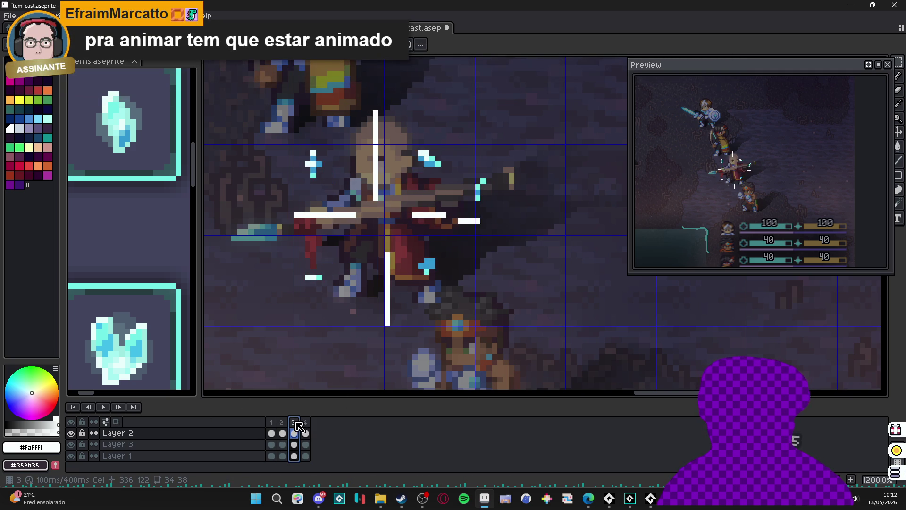
pyautogui.click(305, 422)
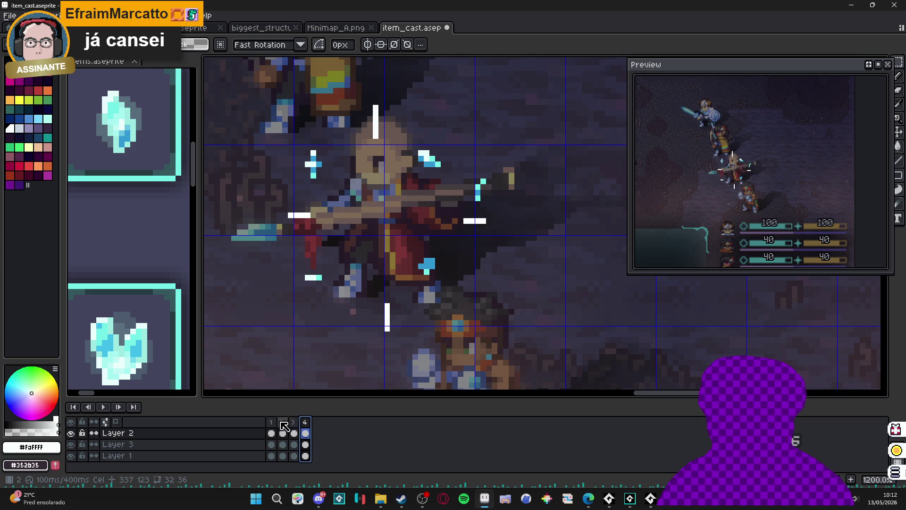
pyautogui.click(294, 422)
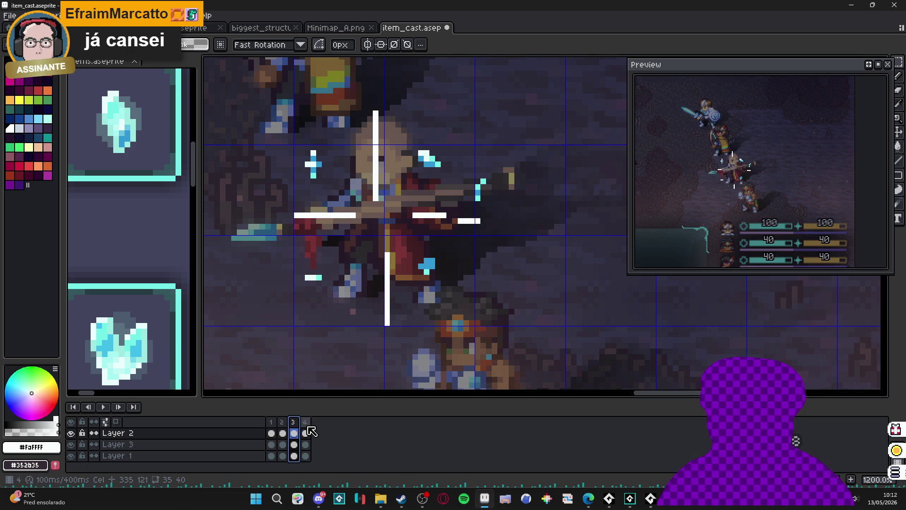
pyautogui.click(306, 433)
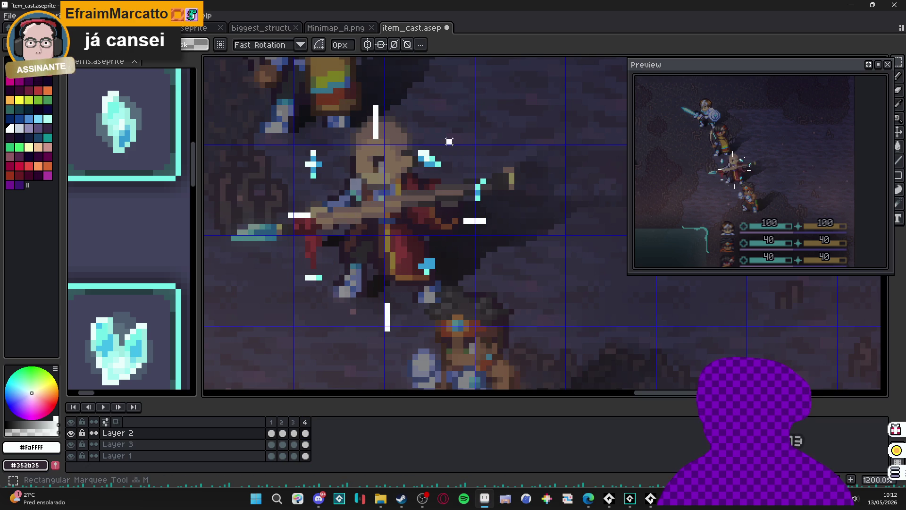
# Step: Nudge one cyan sparkle up-right and the cyan cross up-left, erasing two pixels from it
pyautogui.moveTo(448, 141); pyautogui.dragTo(409, 181)
pyautogui.press('Up')
pyautogui.press('Right')
pyautogui.press('Return')
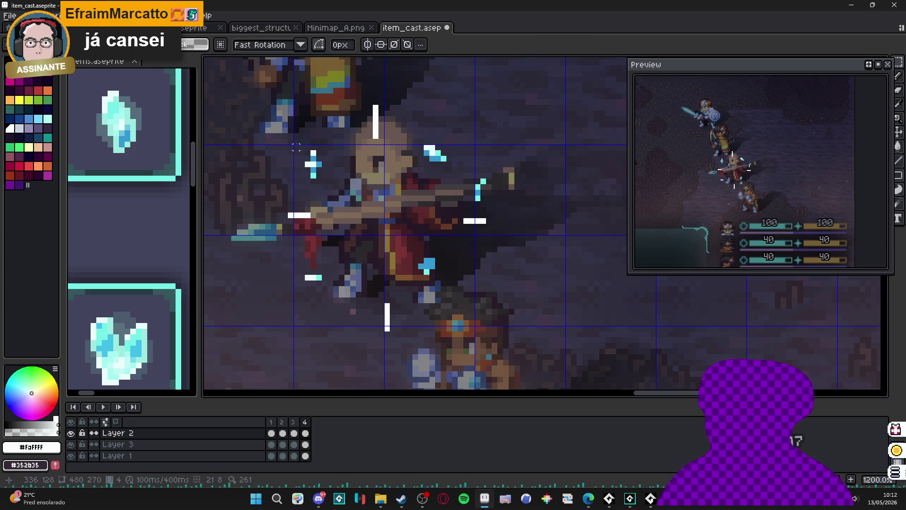
pyautogui.moveTo(296, 137); pyautogui.dragTo(325, 185)
pyautogui.press('Up')
pyautogui.press('Left')
pyautogui.press('Return')
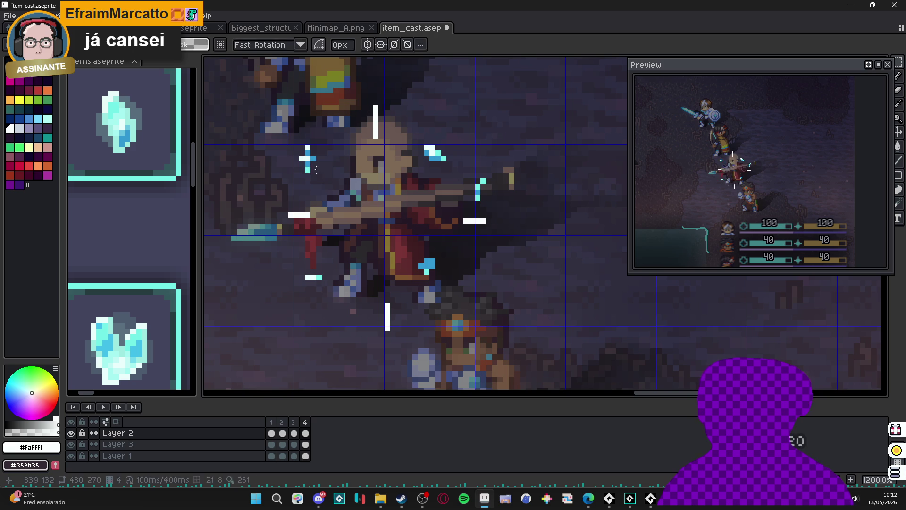
pyautogui.press('b')
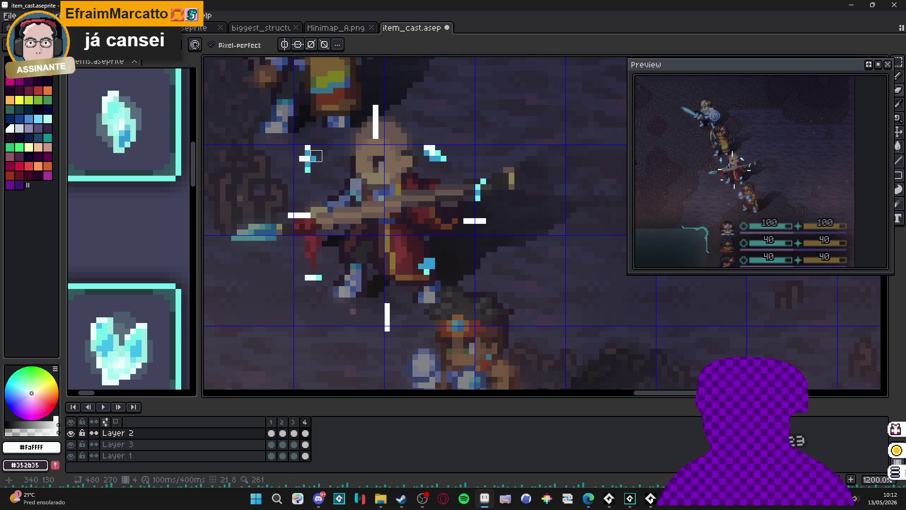
pyautogui.rightClick(307, 167)
# Step: Delete the lower-left white sparkle, shift the chest's cyan pixels, and erase the stroke's lower cyan pixels
pyautogui.press('v')
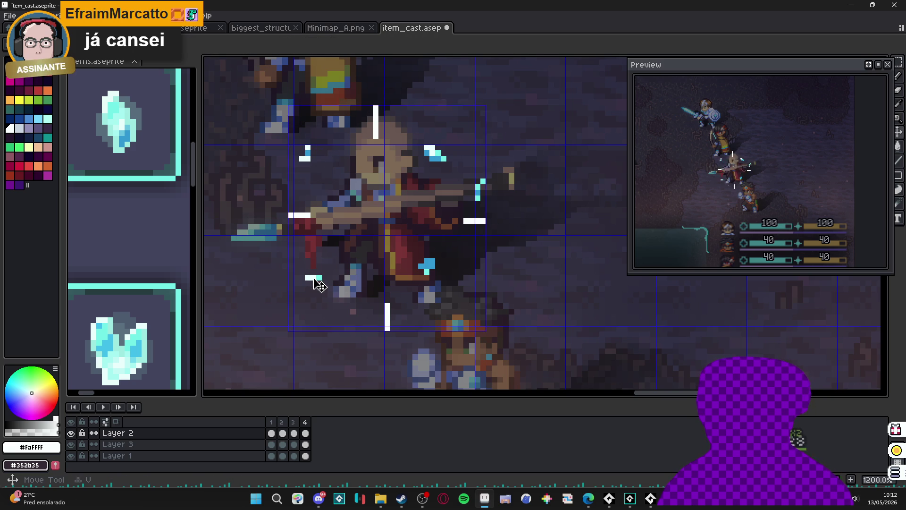
pyautogui.press('m')
pyautogui.moveTo(293, 257); pyautogui.dragTo(335, 304)
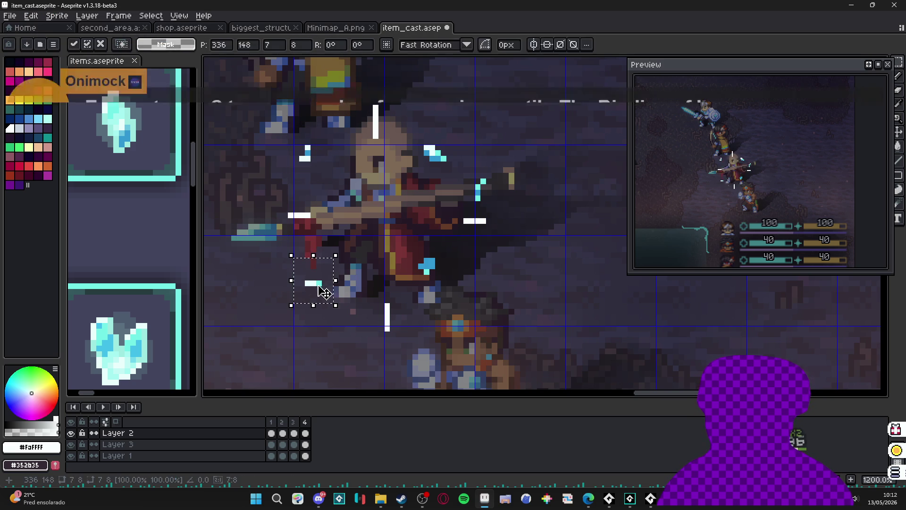
pyautogui.press('Delete')
pyautogui.hotkey('alt', 'Down')
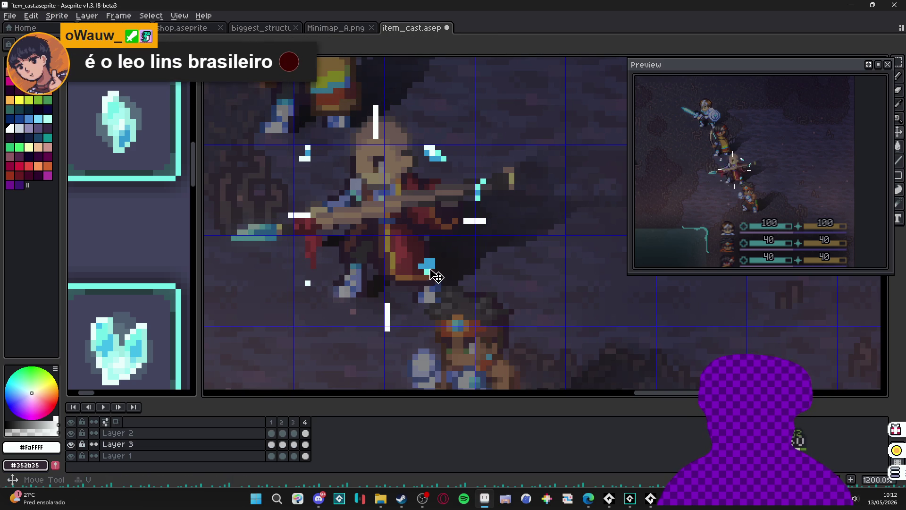
pyautogui.press('m')
pyautogui.moveTo(436, 276); pyautogui.dragTo(404, 234)
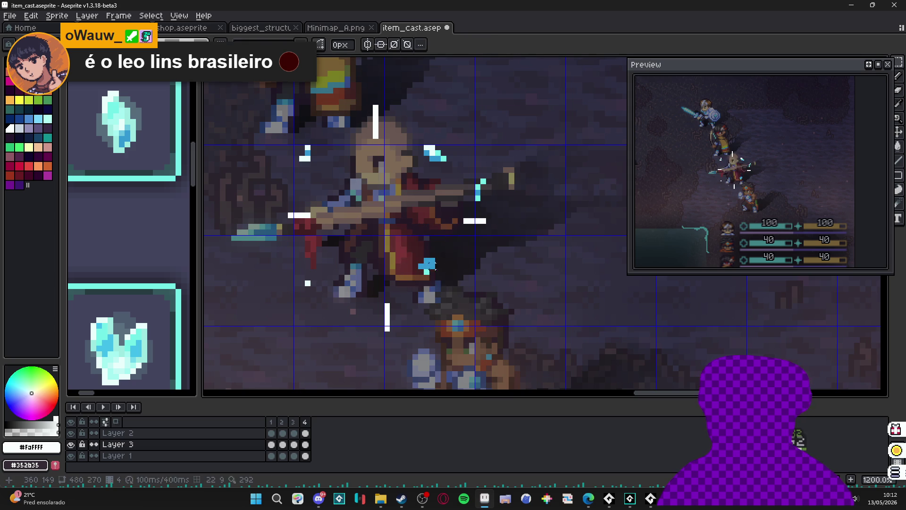
pyautogui.hotkey('alt', 'Up')
pyautogui.press('m')
pyautogui.moveTo(416, 238)
pyautogui.mouseDown()
pyautogui.moveTo(454, 282)
pyautogui.moveTo(438, 289)
pyautogui.mouseUp()
pyautogui.hotkey('ctrl', 'd')
pyautogui.press('b')
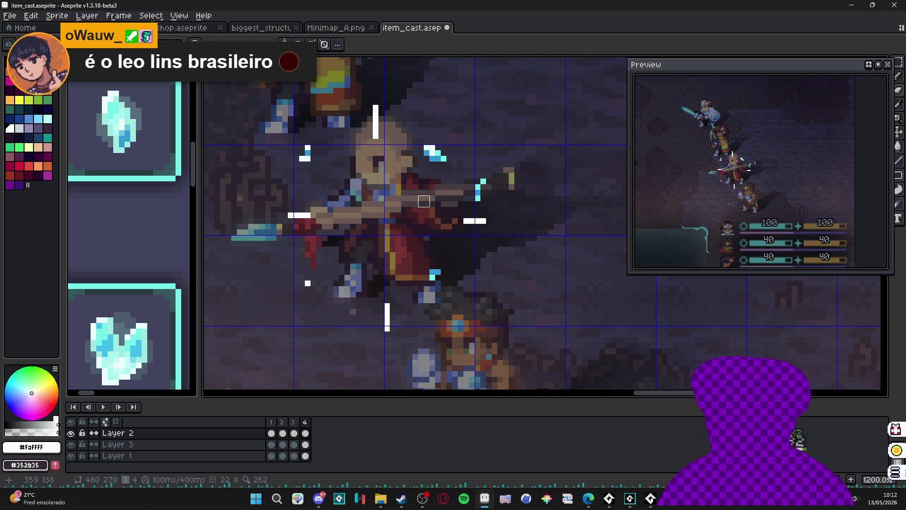
pyautogui.rightClick(477, 195)
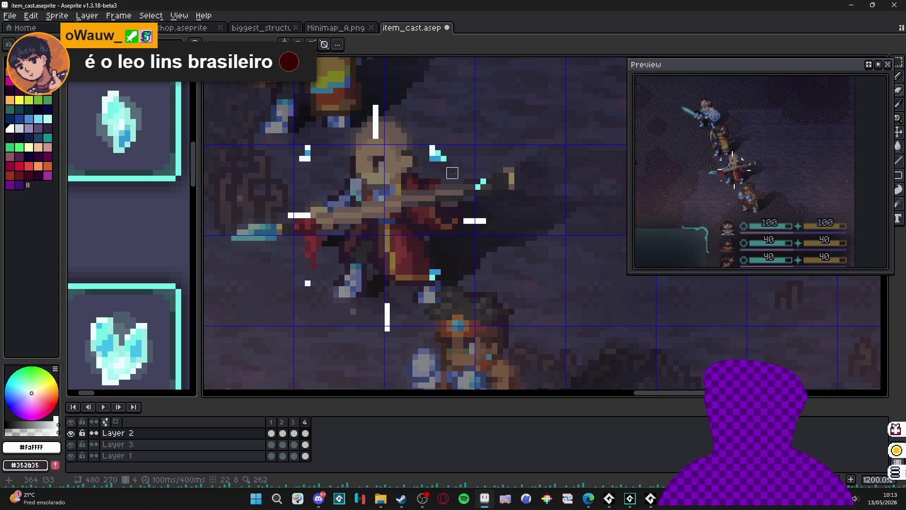
# Step: Compare frame 3's sparkle cross with frame 4's sparkle
pyautogui.click(293, 421)
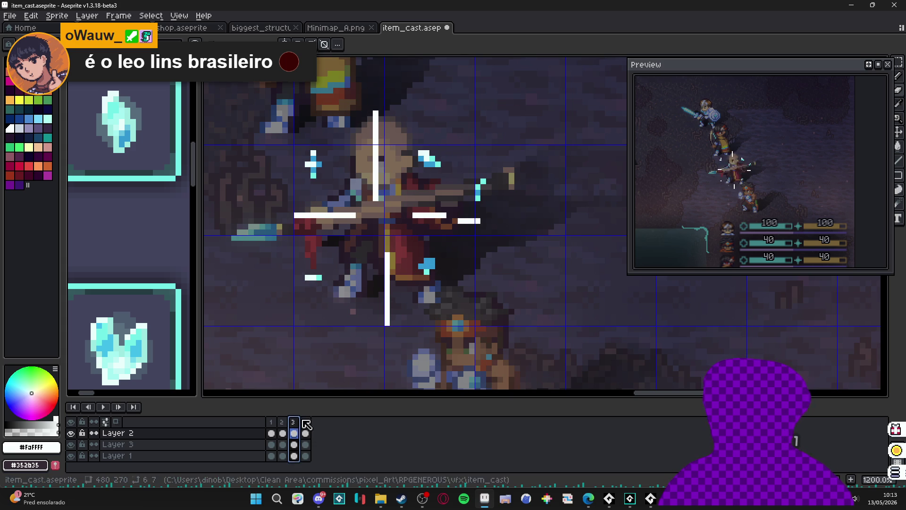
pyautogui.click(305, 422)
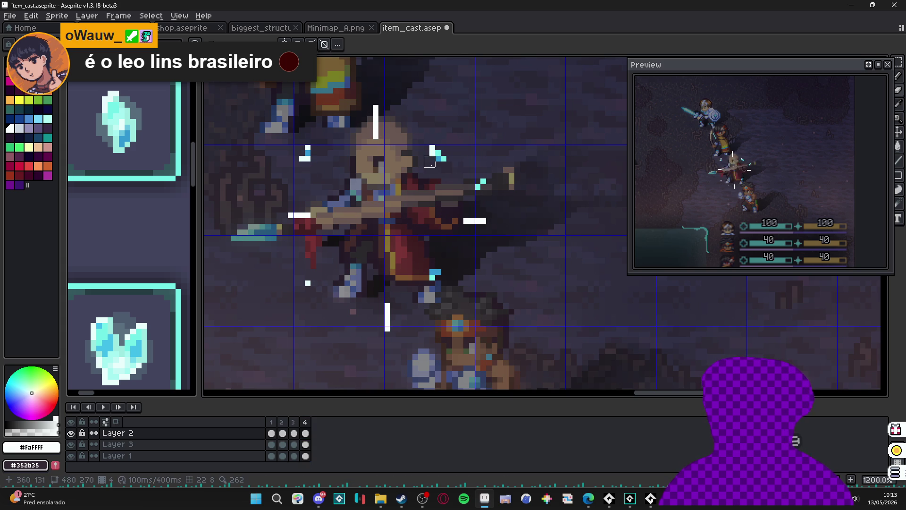
pyautogui.click(293, 422)
pyautogui.click(305, 422)
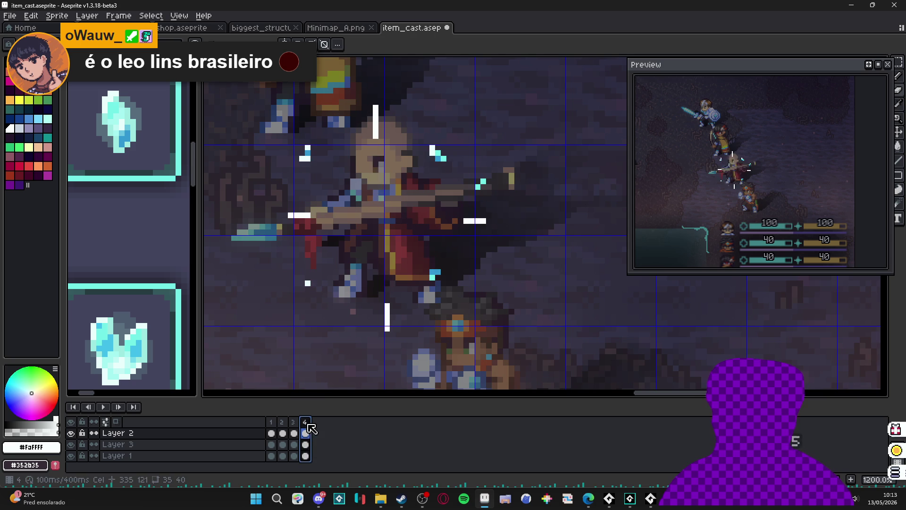
# Step: Add a new frame 5 and erase the inner ends of the bottom, top and right white bars
pyautogui.hotkey('alt', 'n')
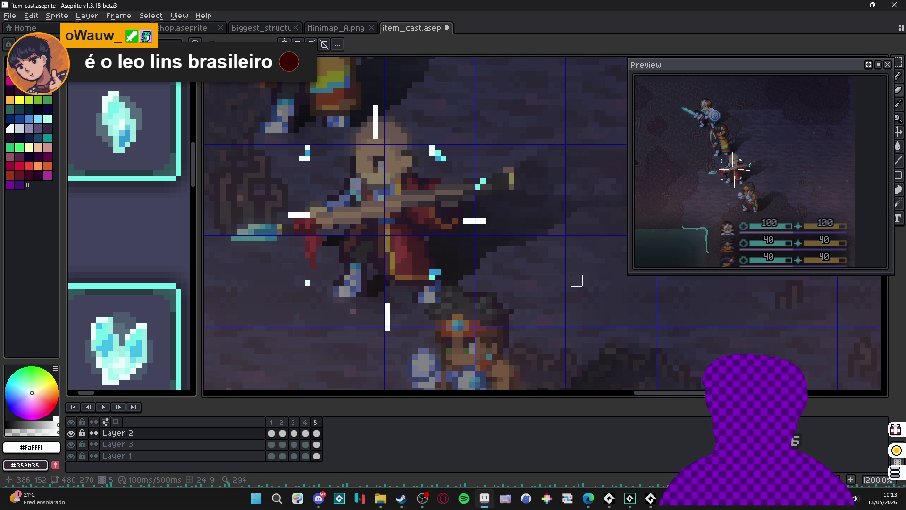
pyautogui.moveTo(387, 306); pyautogui.dragTo(387, 314)
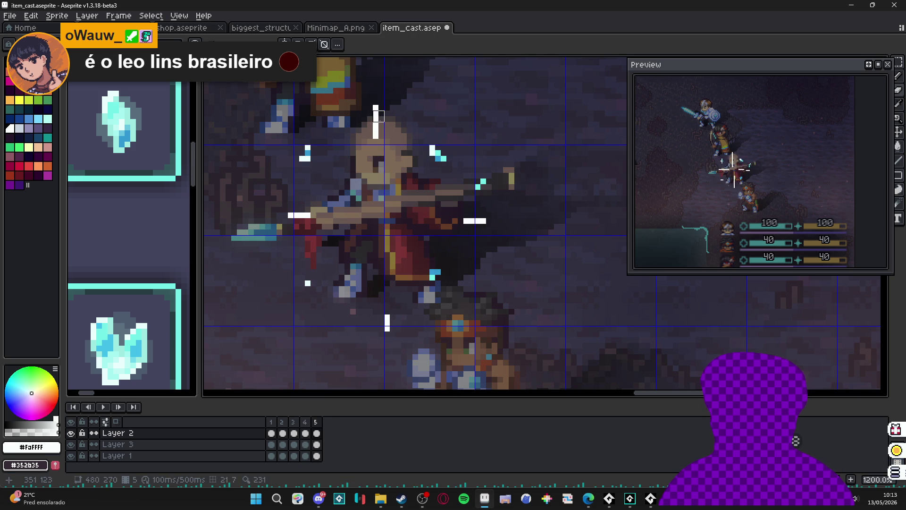
pyautogui.moveTo(375, 127); pyautogui.dragTo(376, 133)
pyautogui.click(469, 221)
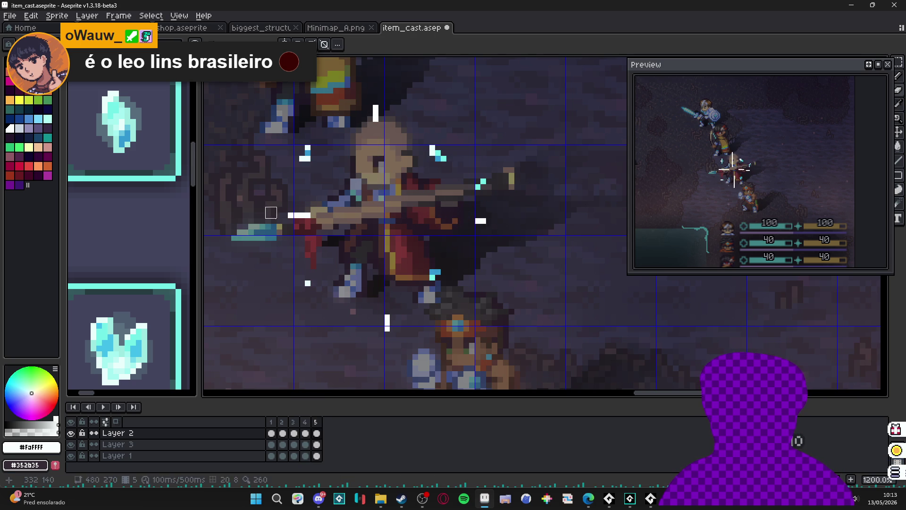
# Step: Shift frame 5's left, top, right and bottom white bars outward by a pixel
pyautogui.press('m')
pyautogui.moveTo(251, 176); pyautogui.dragTo(324, 221)
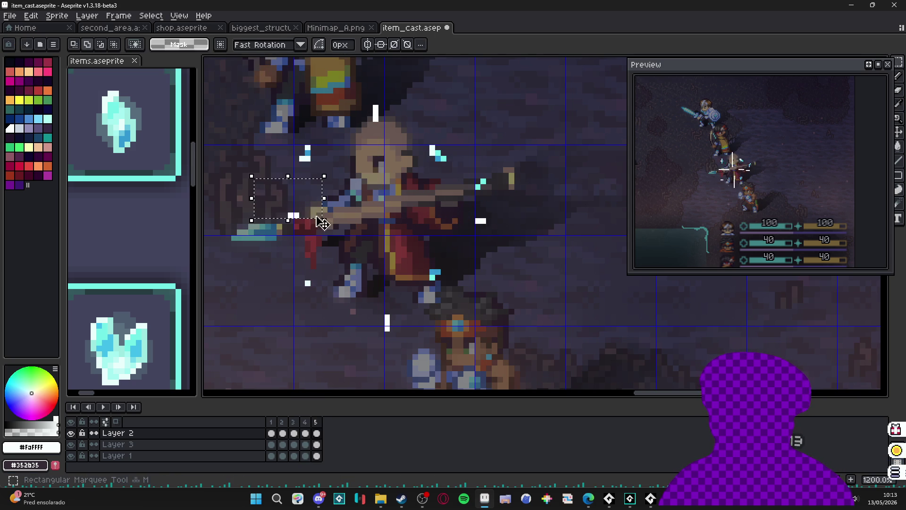
pyautogui.moveTo(365, 80)
pyautogui.mouseDown()
pyautogui.moveTo(398, 152)
pyautogui.moveTo(390, 121)
pyautogui.mouseUp()
pyautogui.moveTo(462, 210)
pyautogui.mouseDown()
pyautogui.moveTo(511, 237)
pyautogui.moveTo(501, 227)
pyautogui.mouseUp()
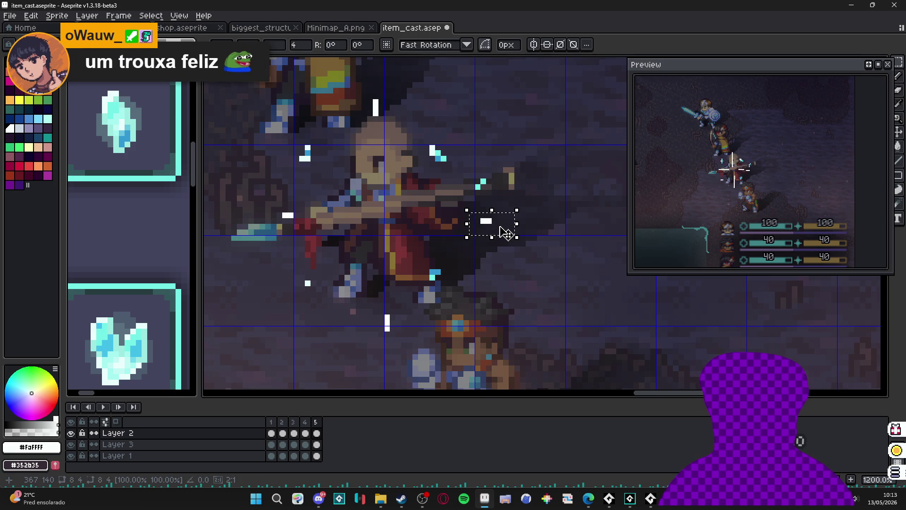
pyautogui.moveTo(370, 300)
pyautogui.mouseDown()
pyautogui.moveTo(415, 362)
pyautogui.moveTo(400, 340)
pyautogui.mouseUp()
pyautogui.hotkey('ctrl', 'd')
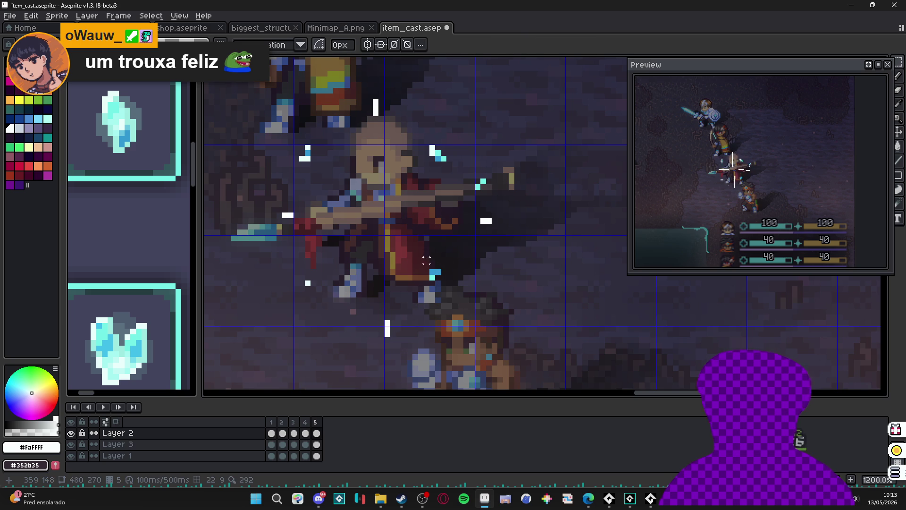
# Step: Try moving the cyan pixels below the character's chest, then undo those edits
pyautogui.moveTo(417, 258); pyautogui.dragTo(463, 303)
pyautogui.scroll(2, 448, 283)
pyautogui.click(448, 283)
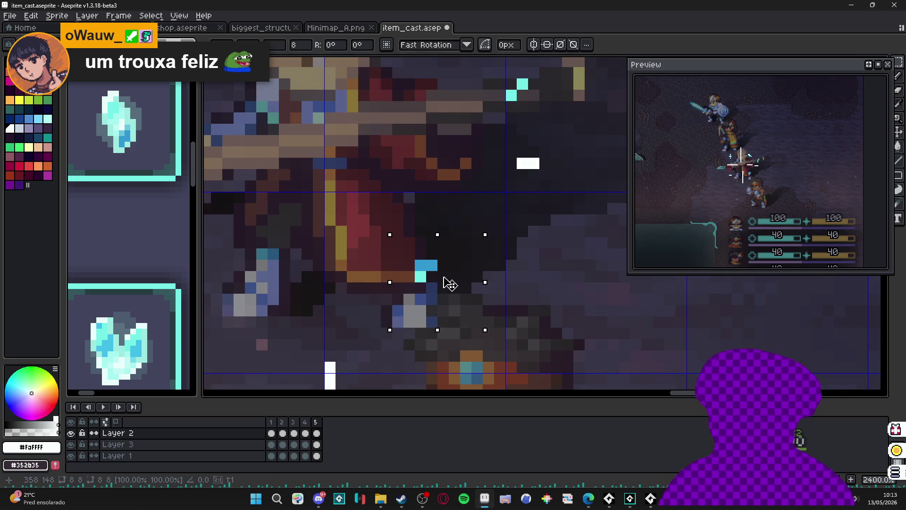
pyautogui.hotkey('ctrl', 'd')
pyautogui.press('b')
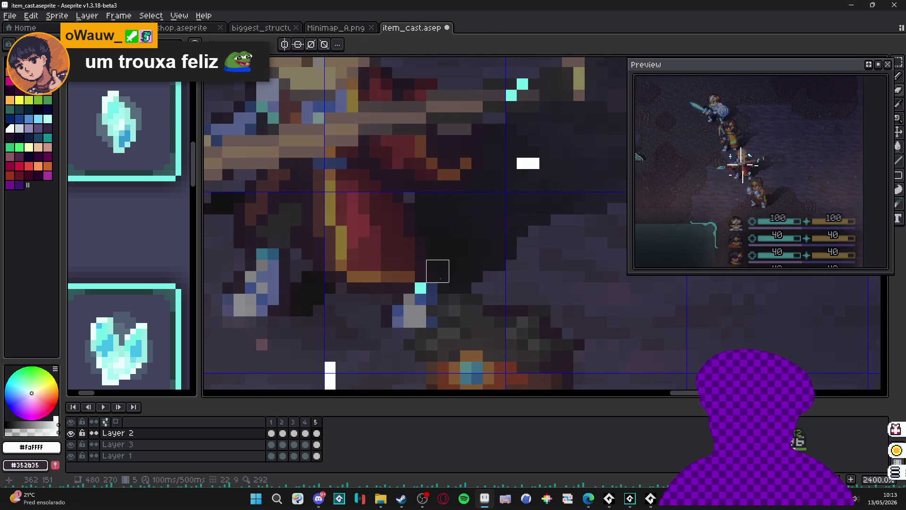
pyautogui.scroll(-3, 364, 273)
pyautogui.press('ctrl')
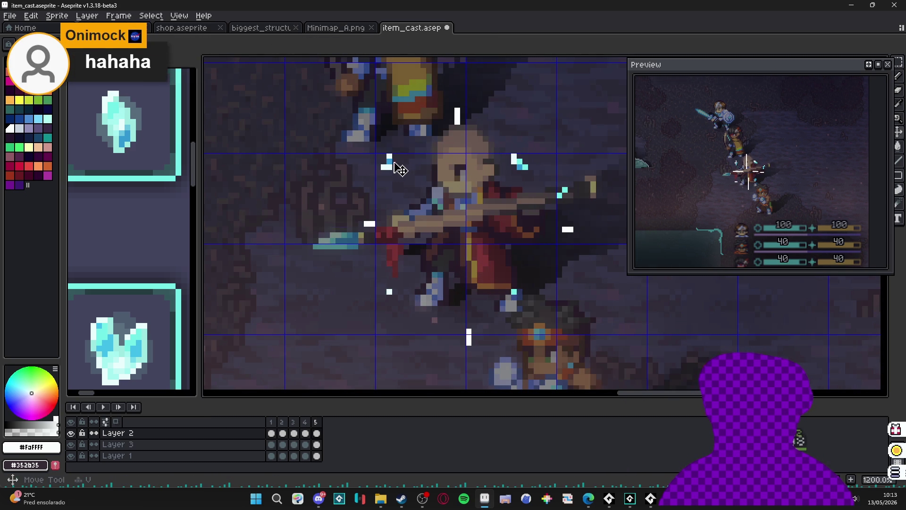
pyautogui.hotkey('ctrl', 'shift', 'd')
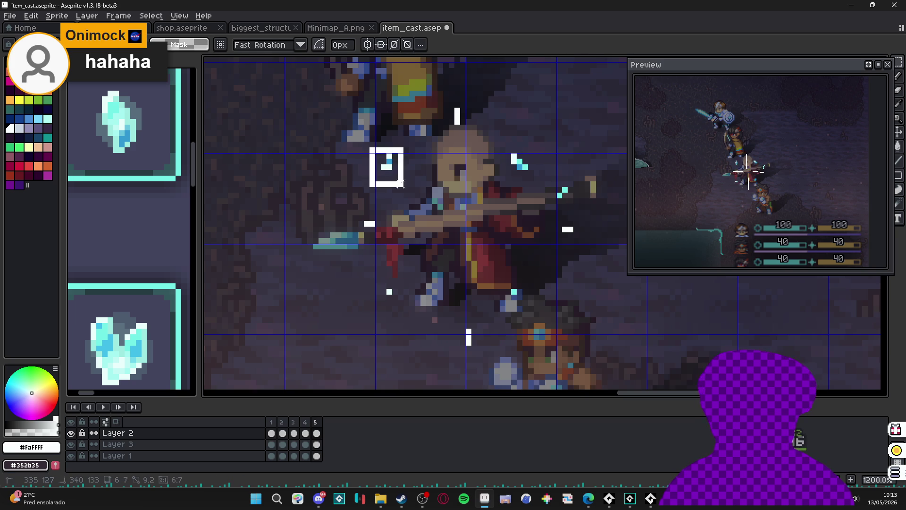
pyautogui.hotkey('ctrl', 'd')
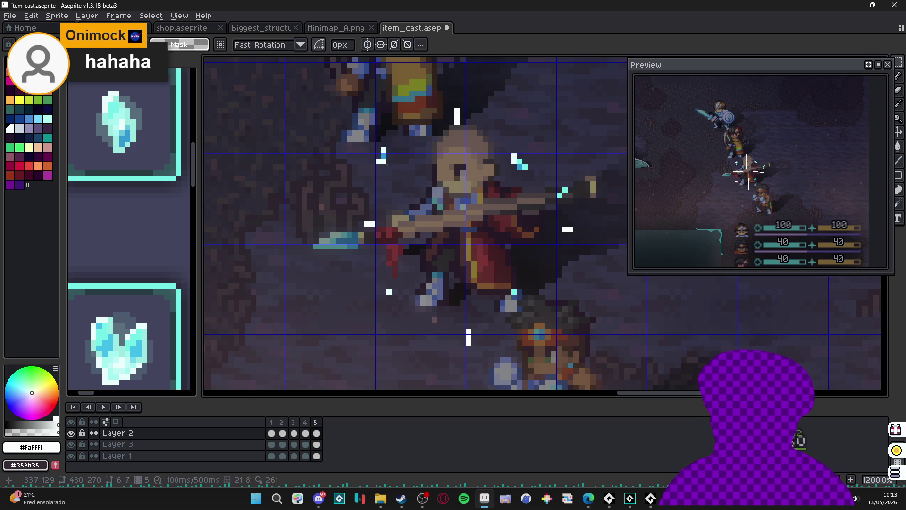
pyautogui.press('b')
pyautogui.hotkey('ctrl', 'z')
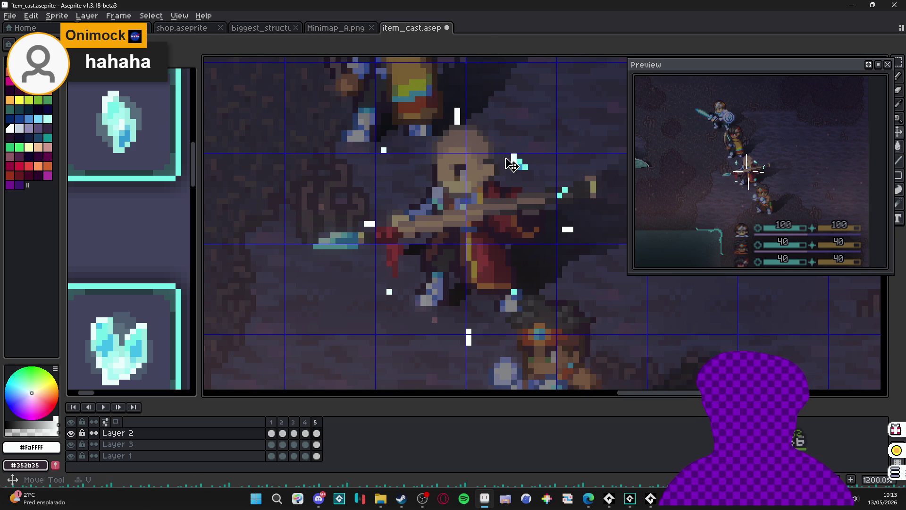
# Step: On frame 5, shift the cyan cluster by the hero's head up-right and erase the stray light pixel
pyautogui.click(306, 421)
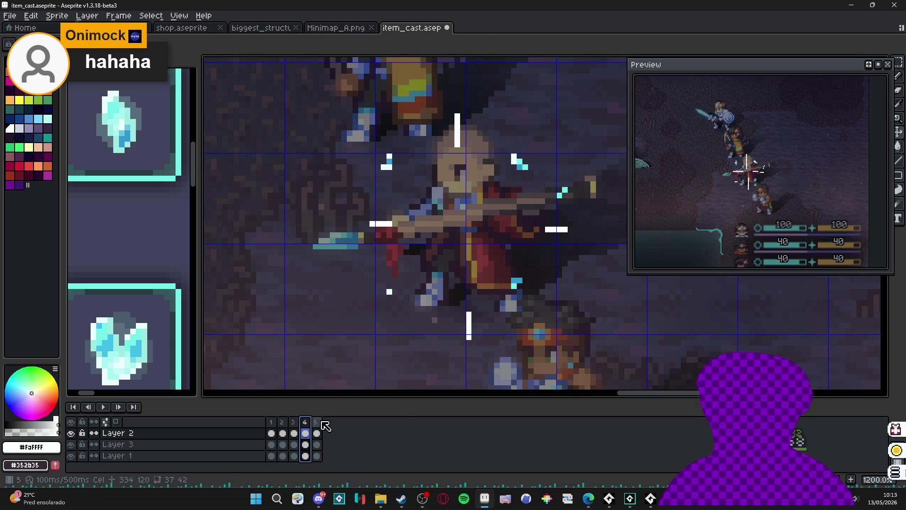
pyautogui.click(316, 422)
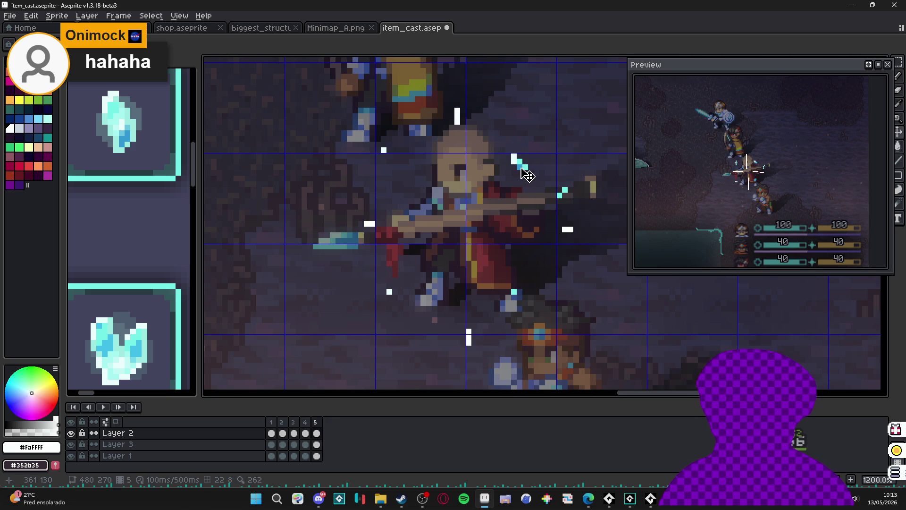
pyautogui.scroll(1, 527, 176)
pyautogui.press('m')
pyautogui.moveTo(498, 130); pyautogui.dragTo(548, 203)
pyautogui.moveTo(533, 166); pyautogui.dragTo(539, 156)
pyautogui.press('e')
pyautogui.click(519, 151)
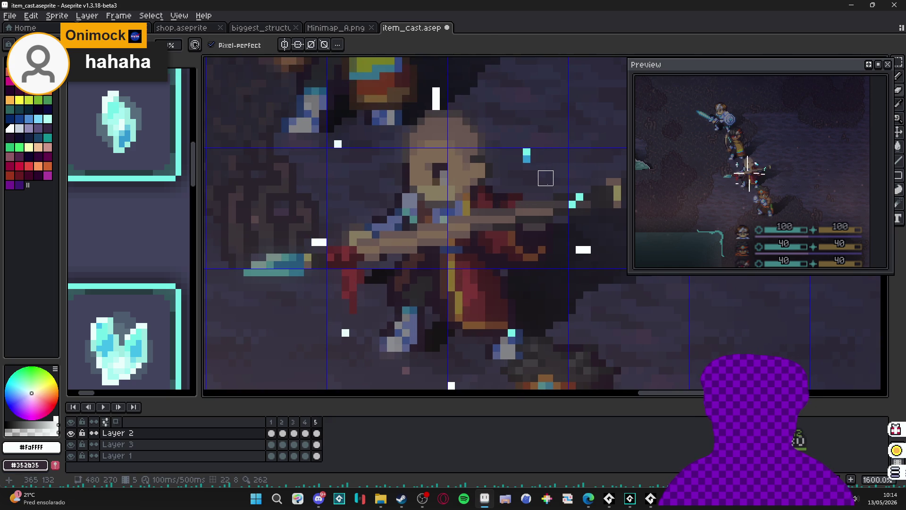
pyautogui.scroll(-3, 530, 208)
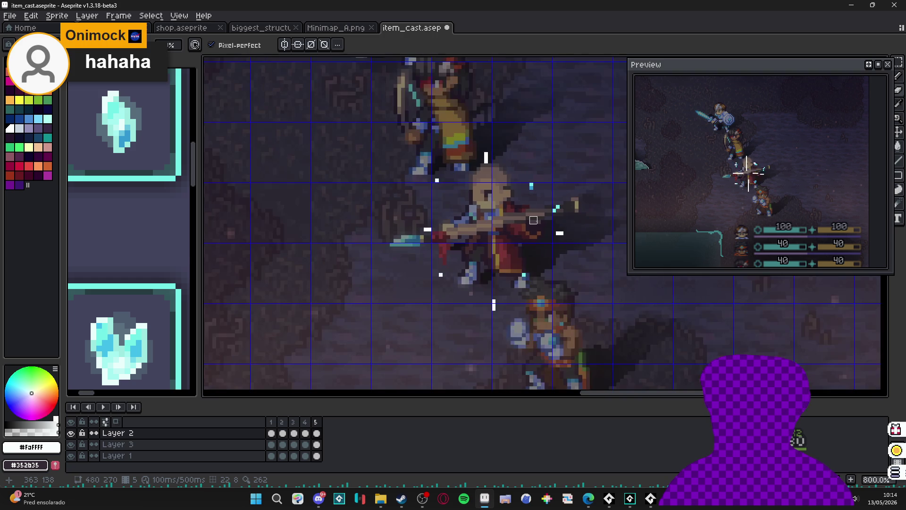
pyautogui.scroll(-1, 533, 220)
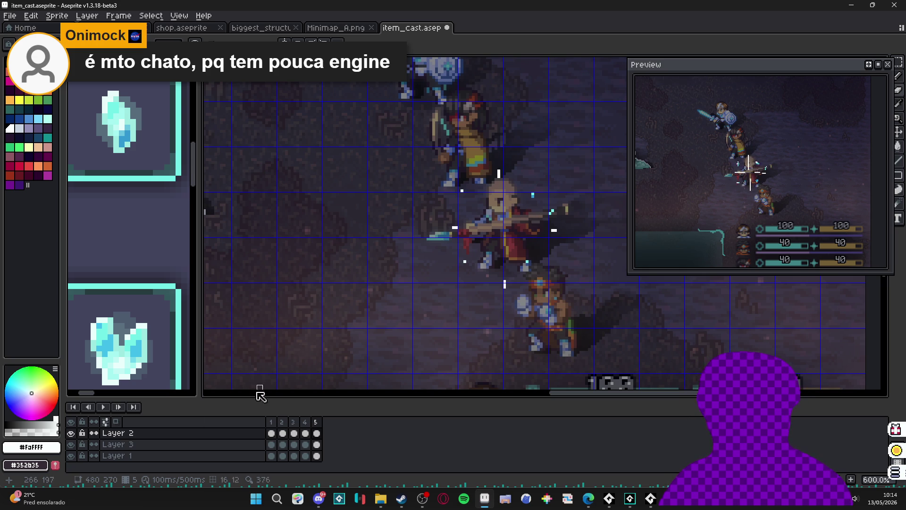
# Step: Hide and then re-show Layer 3's dark overlay to compare the sparkle against the scene
pyautogui.click(72, 444)
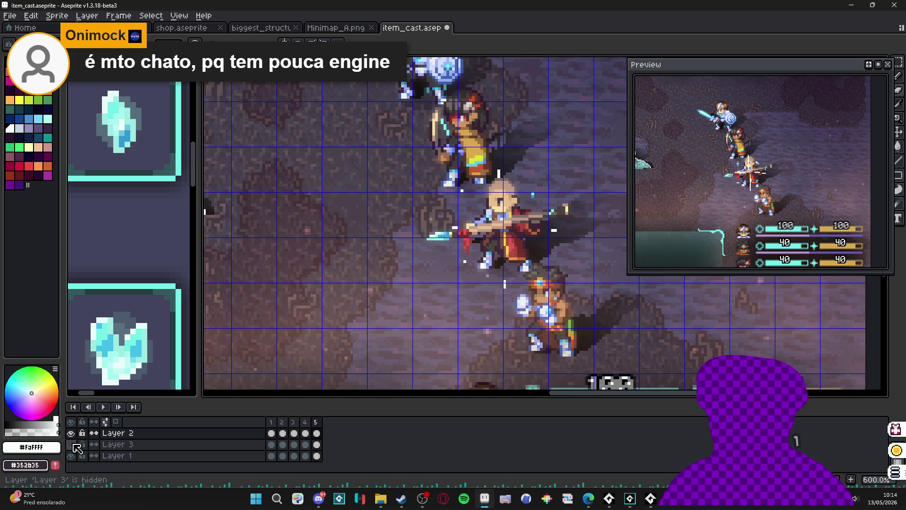
pyautogui.click(72, 444)
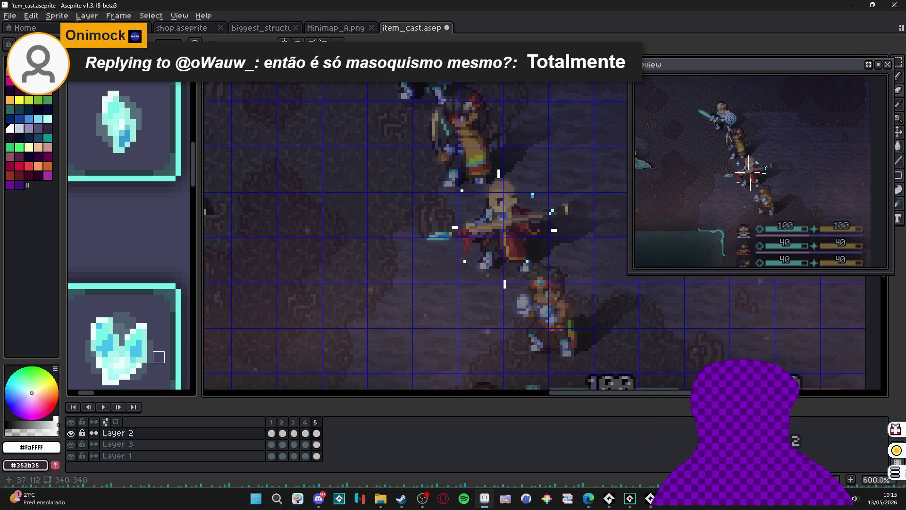
# Step: Add frame 6 after frame 5, erase all its white marks, and hide Layer 3's overlay
pyautogui.click(305, 421)
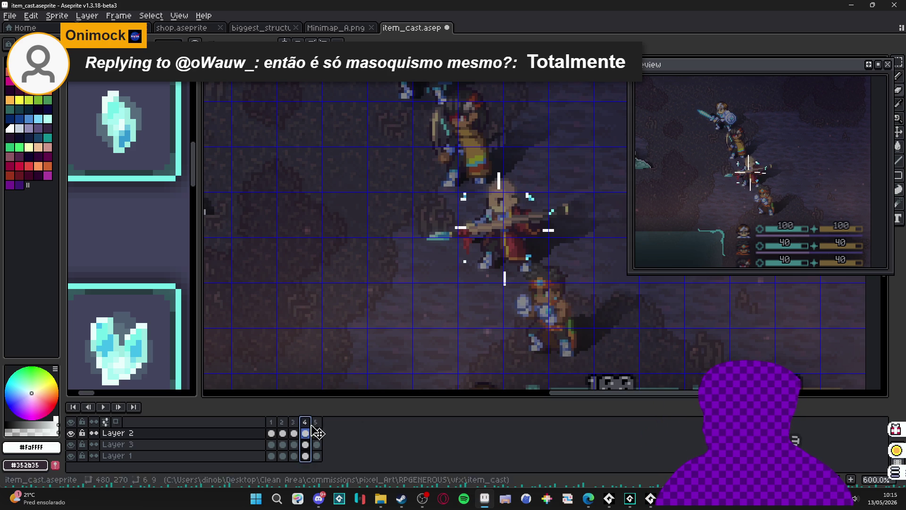
pyautogui.click(316, 432)
pyautogui.scroll(-1, 467, 246)
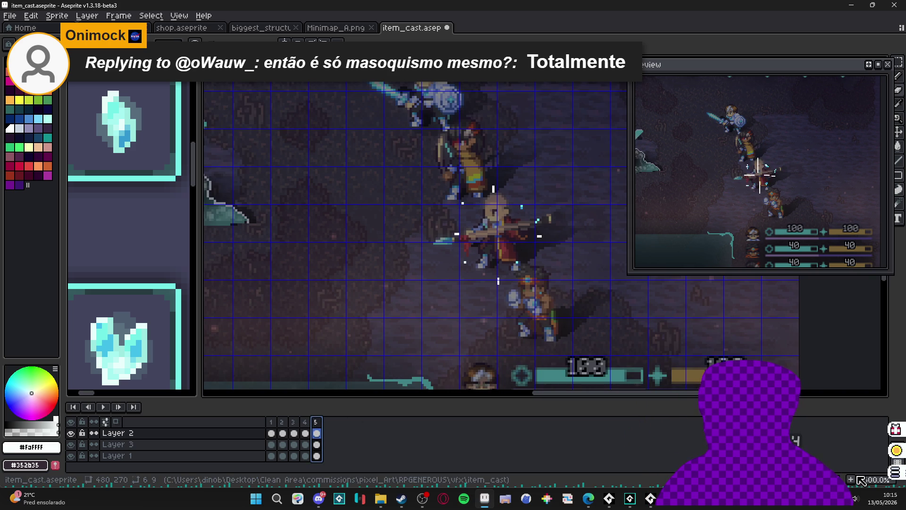
pyautogui.hotkey('alt', 'n')
pyautogui.scroll(4, 542, 235)
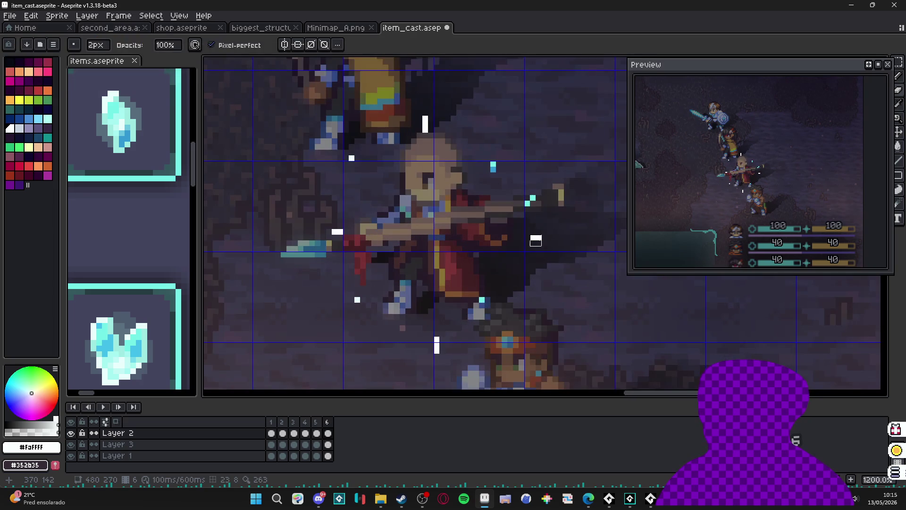
pyautogui.press('e')
pyautogui.moveTo(536, 233)
pyautogui.mouseDown()
pyautogui.moveTo(505, 162)
pyautogui.moveTo(395, 323)
pyautogui.moveTo(433, 326)
pyautogui.mouseUp()
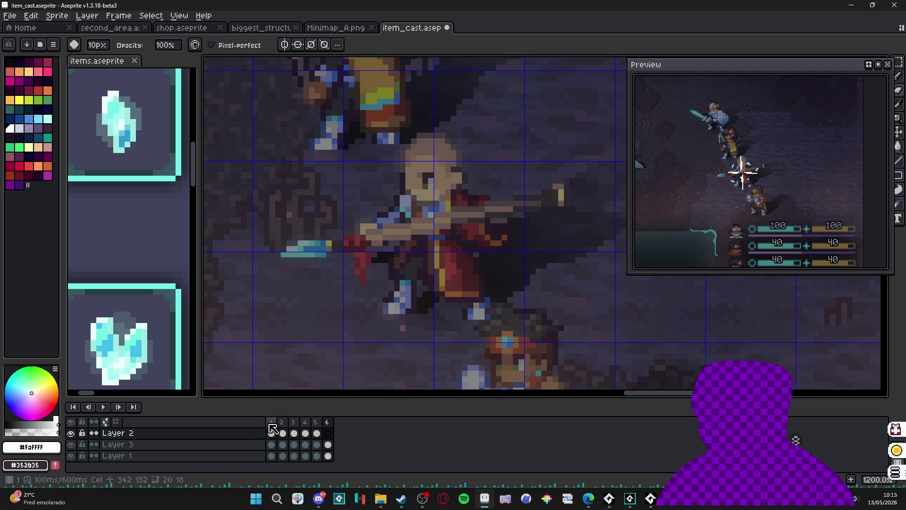
pyautogui.click(72, 444)
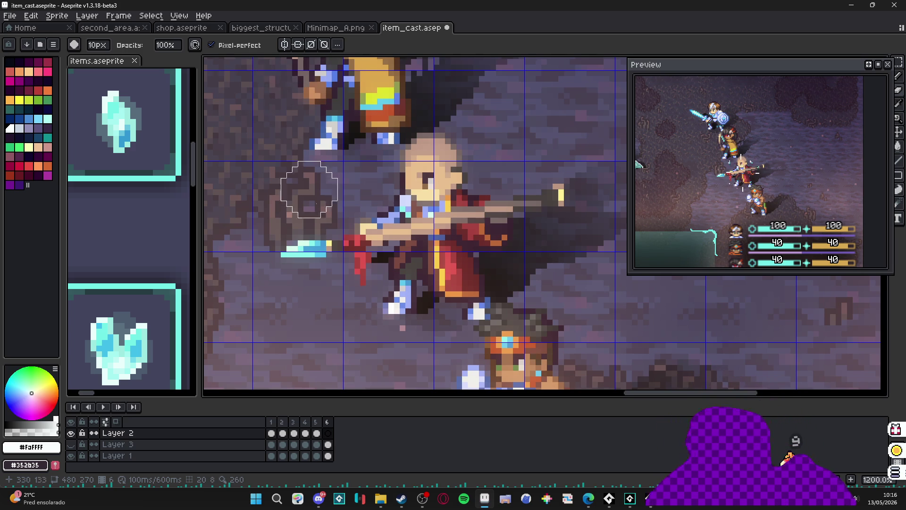
# Step: Select frames 1–5 and set their duration to 60 ms in Frame Properties
pyautogui.moveTo(315, 421); pyautogui.dragTo(271, 422)
pyautogui.write('p')
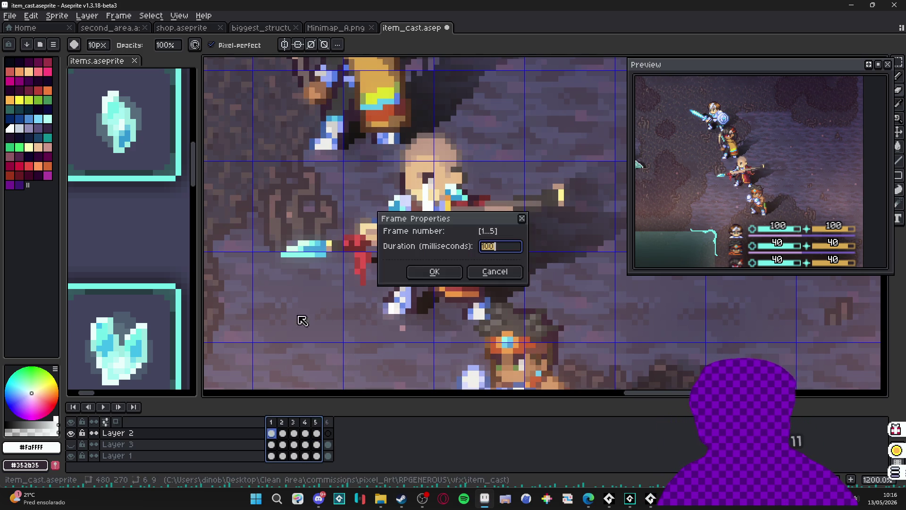
pyautogui.write('50')
pyautogui.press('Return')
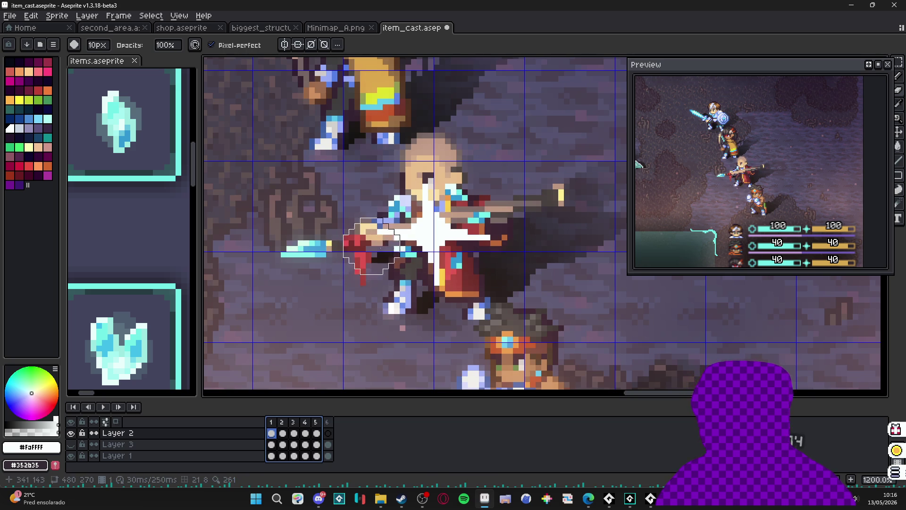
pyautogui.write('p65')
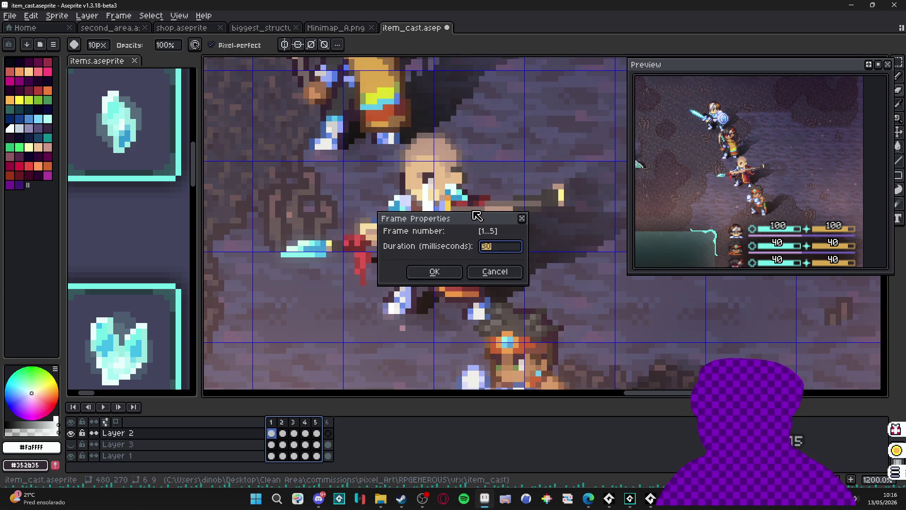
pyautogui.press('Return')
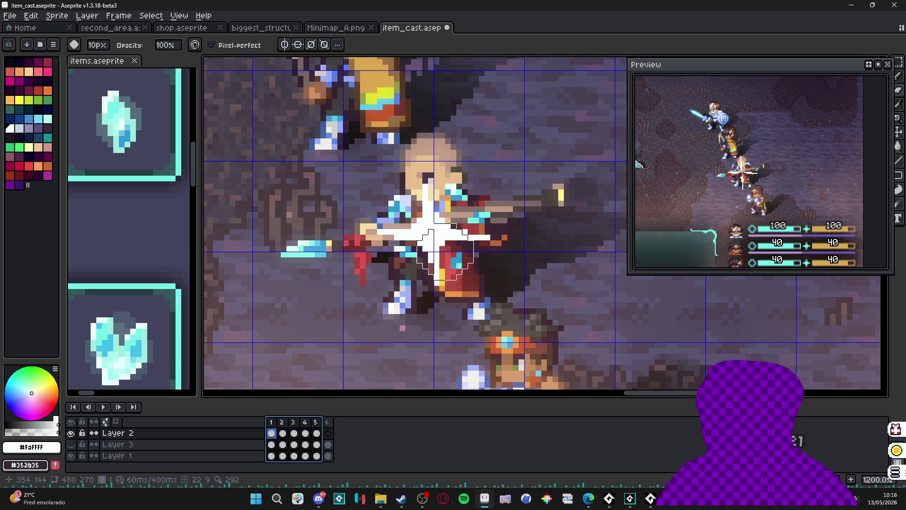
pyautogui.scroll(-3, 468, 199)
pyautogui.scroll(-1, 440, 252)
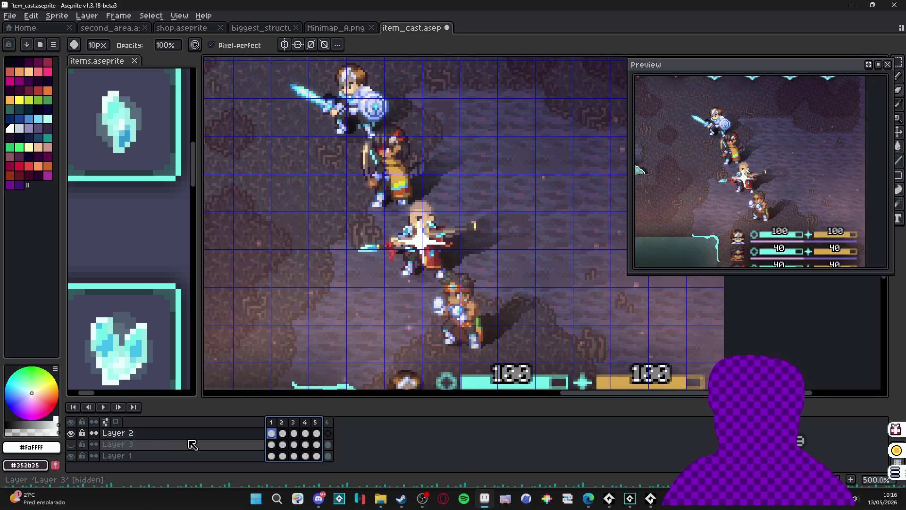
# Step: Hide Layer 3 and Layer 1 so only the Layer 2 sparkle shows
pyautogui.click(72, 444)
pyautogui.click(72, 443)
pyautogui.click(72, 444)
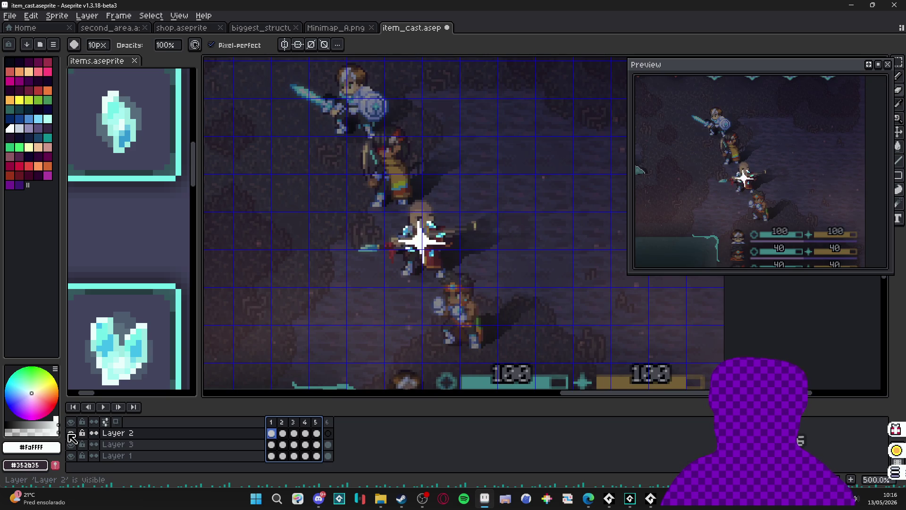
pyautogui.moveTo(71, 444); pyautogui.dragTo(71, 455)
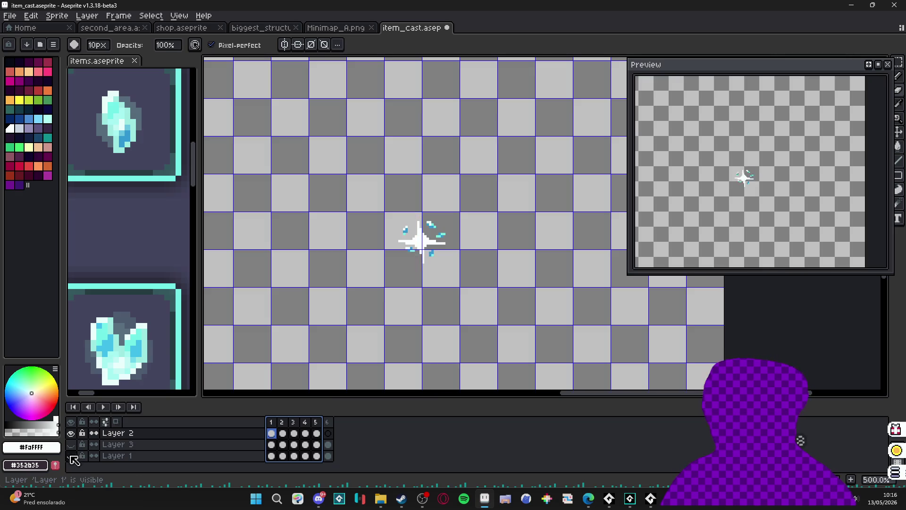
# Step: Marquee-select the sparkle and apply a #FAFFFF outline to it
pyautogui.press('i')
pyautogui.scroll(2, 439, 224)
pyautogui.press('b')
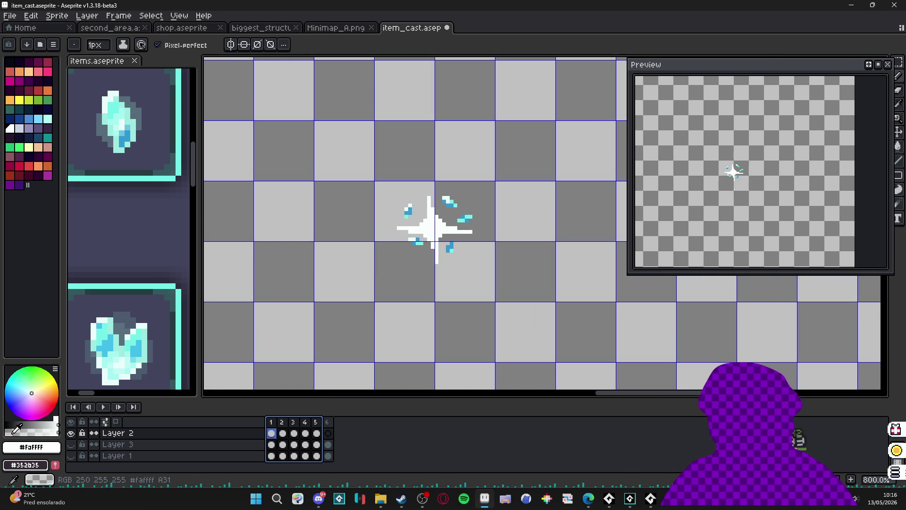
pyautogui.press('m')
pyautogui.scroll(-2, 380, 211)
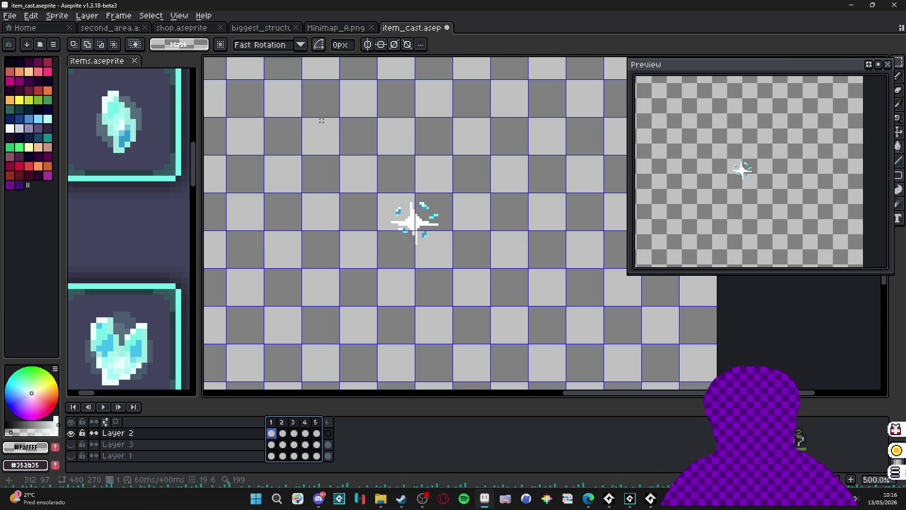
pyautogui.moveTo(316, 117); pyautogui.dragTo(534, 305)
pyautogui.hotkey('shift', 'o')
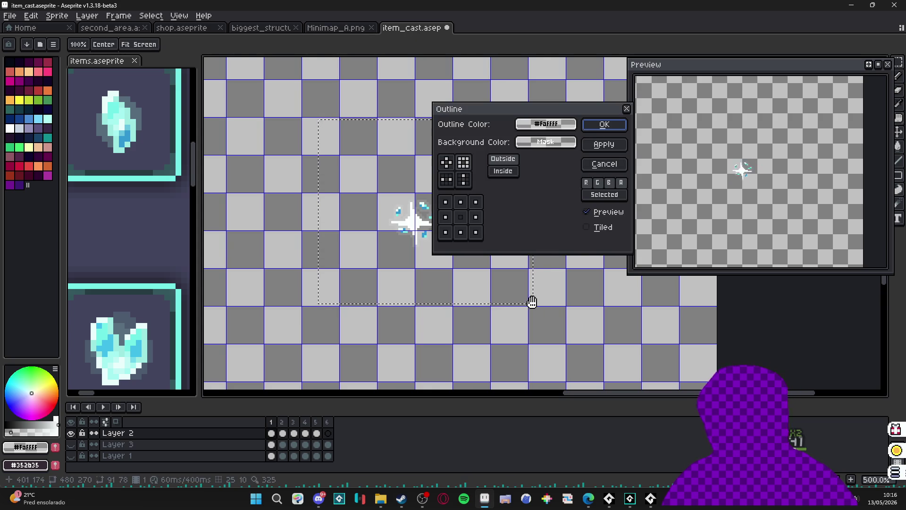
pyautogui.click(603, 127)
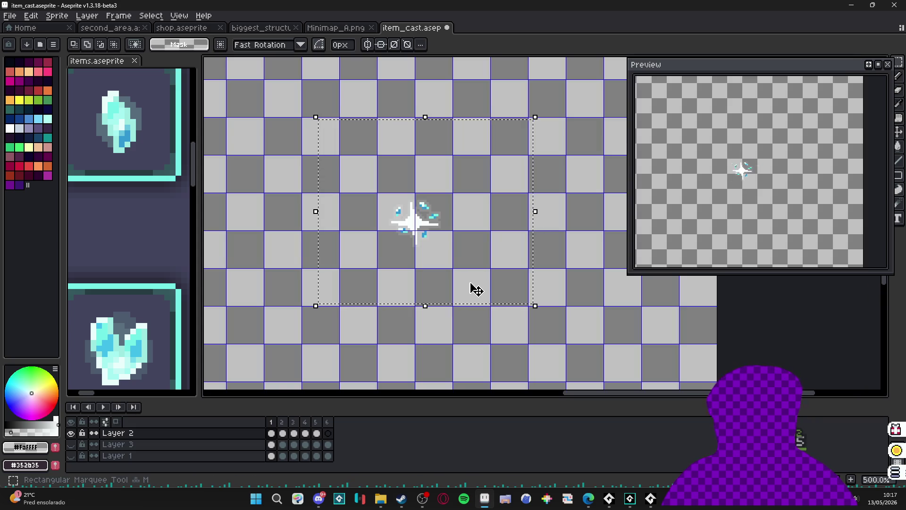
# Step: Adjust Layer 1 and Layer 3 visibility and select frames 1 through 6
pyautogui.click(71, 444)
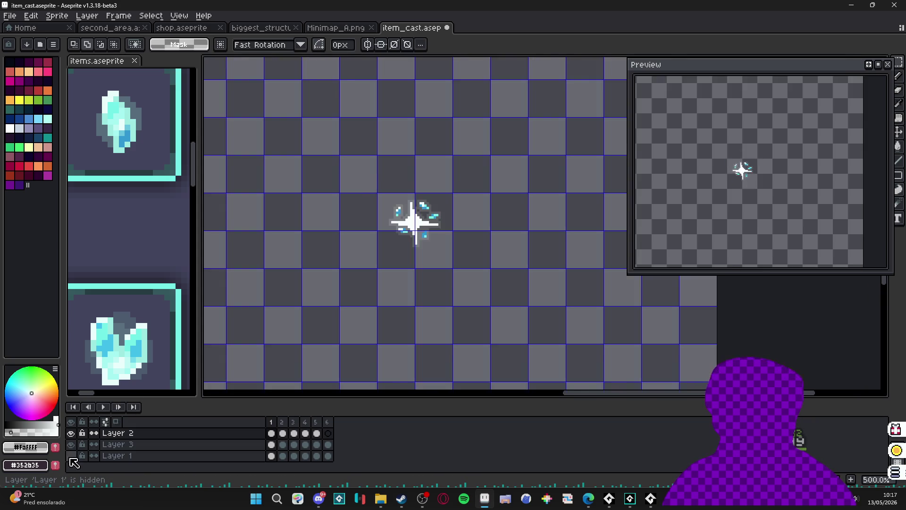
pyautogui.click(71, 455)
pyautogui.click(71, 444)
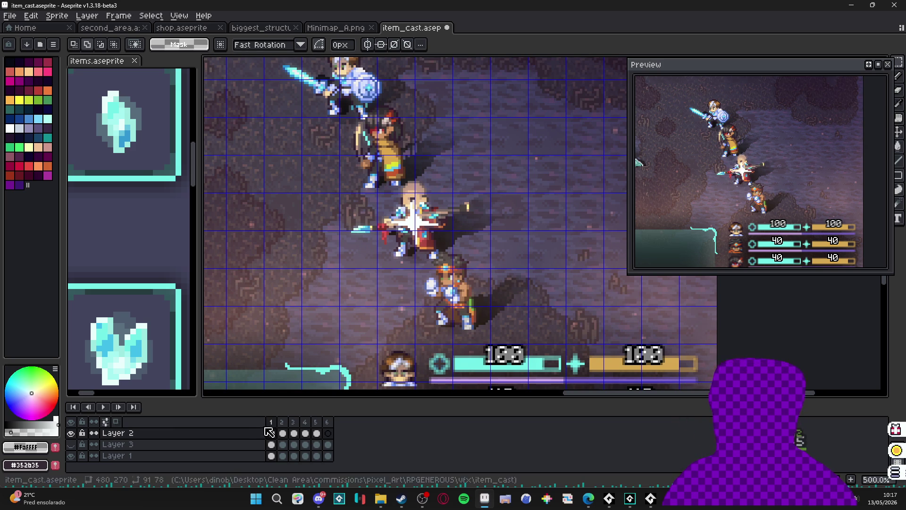
pyautogui.scroll(-1, 444, 240)
pyautogui.hscroll(1, 401, 283)
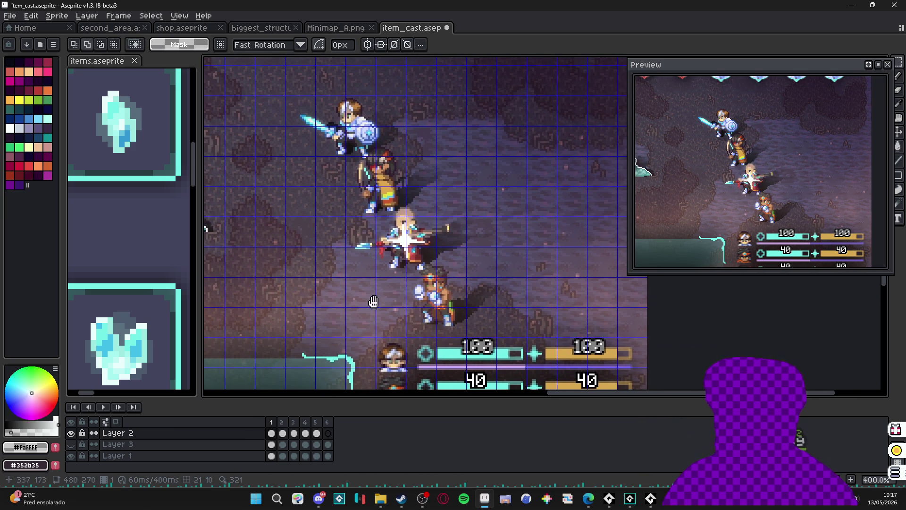
pyautogui.moveTo(273, 426); pyautogui.dragTo(327, 426)
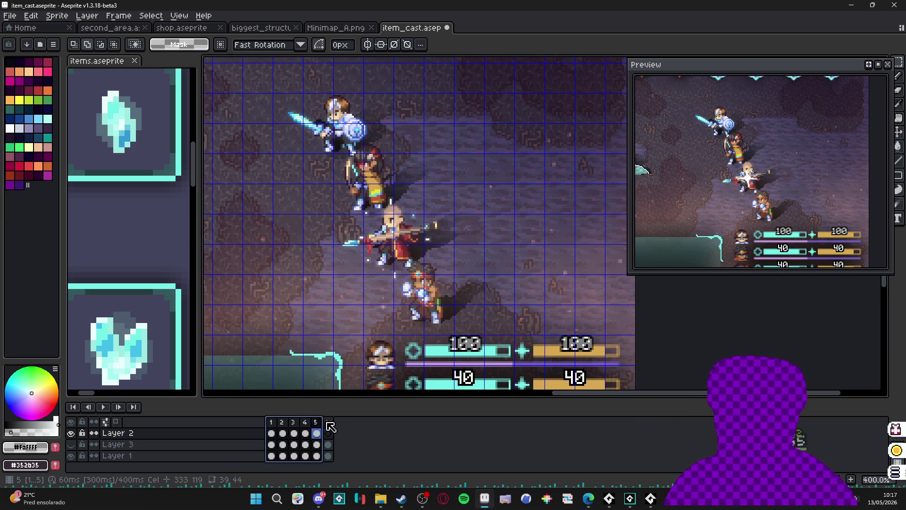
# Step: Create a new tag named faint_crystal over the selected frames
pyautogui.rightClick(329, 428)
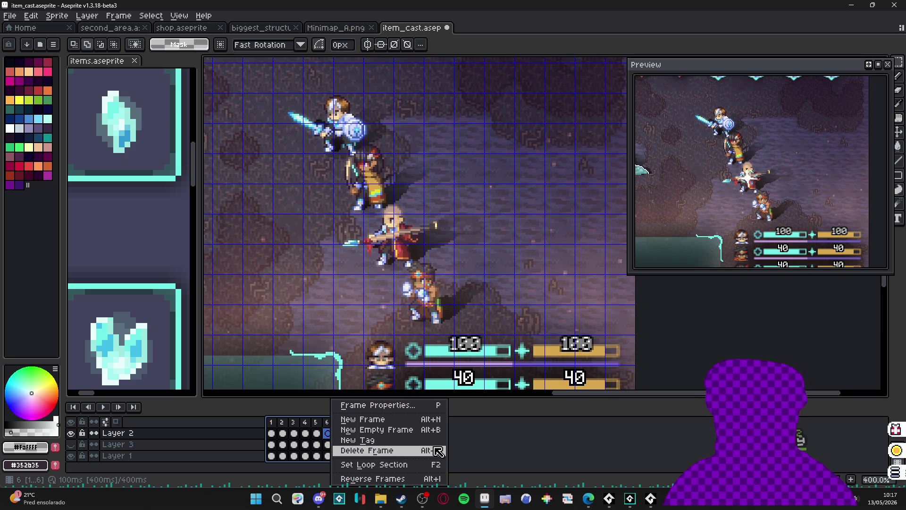
pyautogui.press('Up')
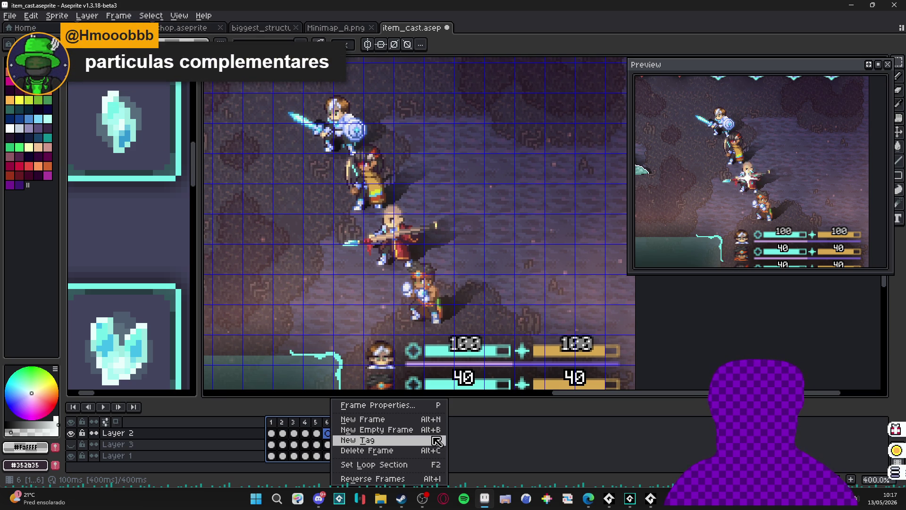
pyautogui.click(437, 441)
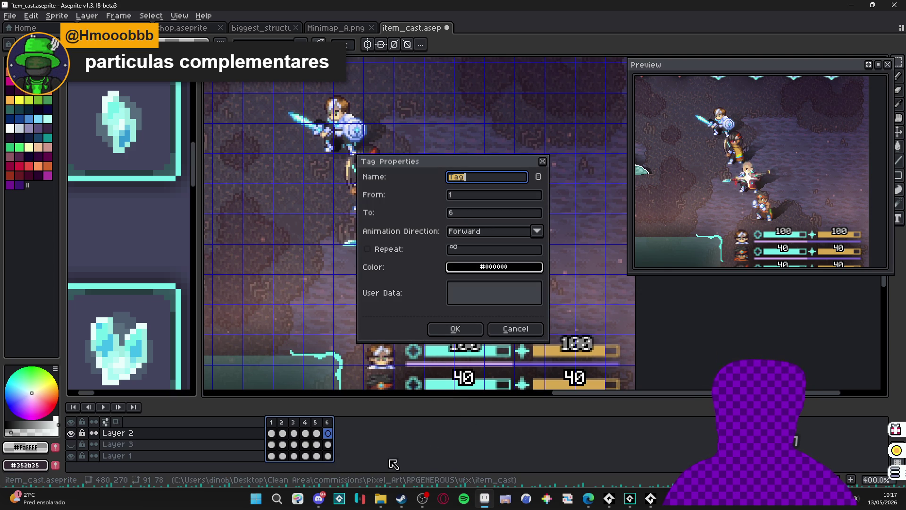
pyautogui.moveTo(377, 503)
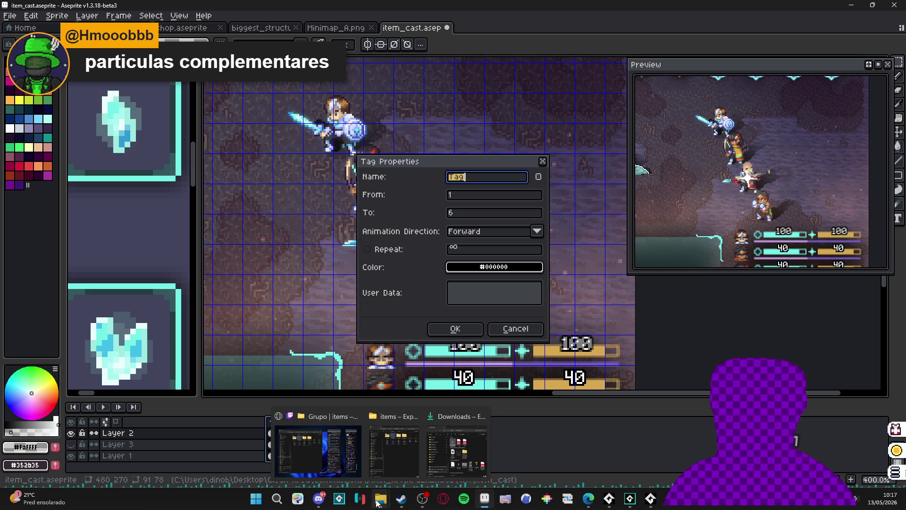
pyautogui.moveTo(588, 498)
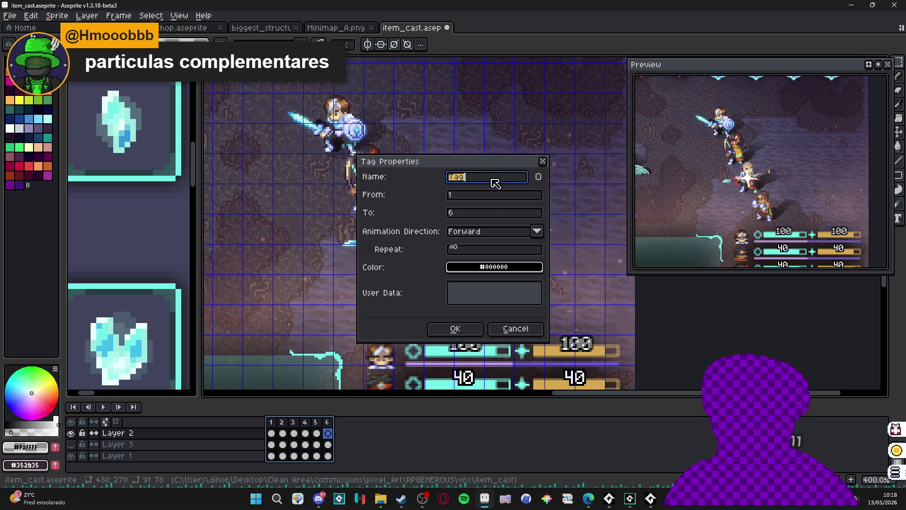
pyautogui.write('faint_crsy')
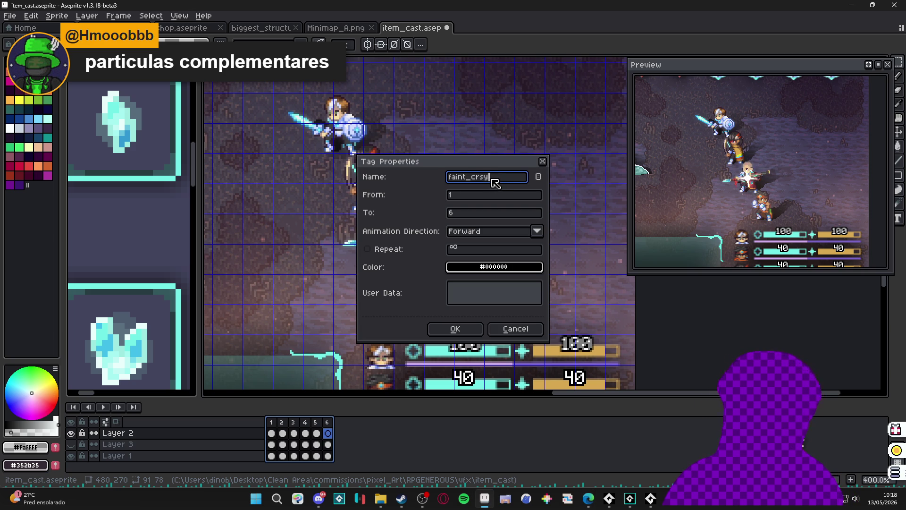
pyautogui.press('BackSpace')
pyautogui.press('Return')
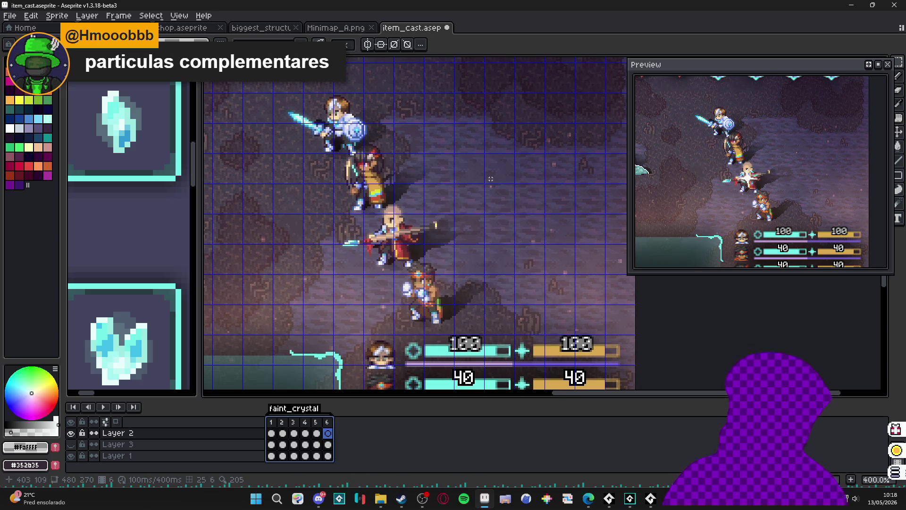
# Step: Add frame 7 after frame 6 and give it a new tag named faint_nebula
pyautogui.click(273, 431)
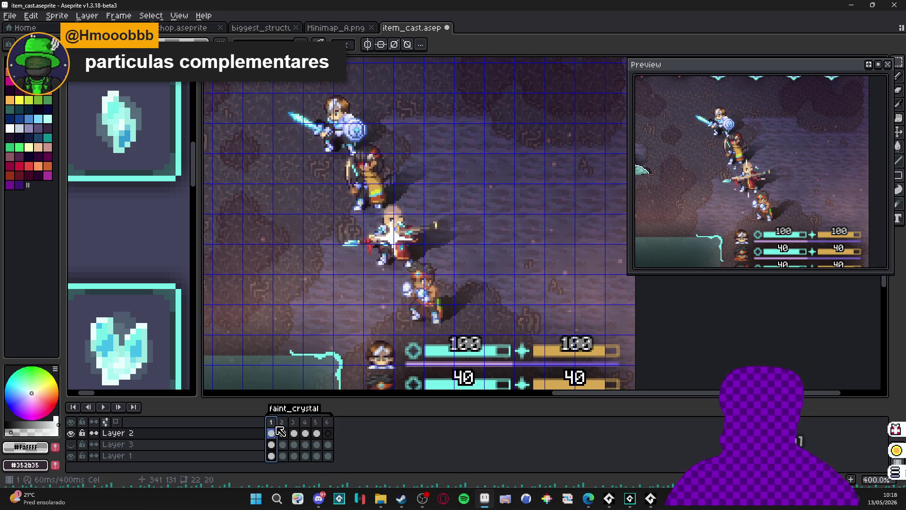
pyautogui.click(327, 422)
pyautogui.hotkey('alt', 'n')
pyautogui.click(338, 421)
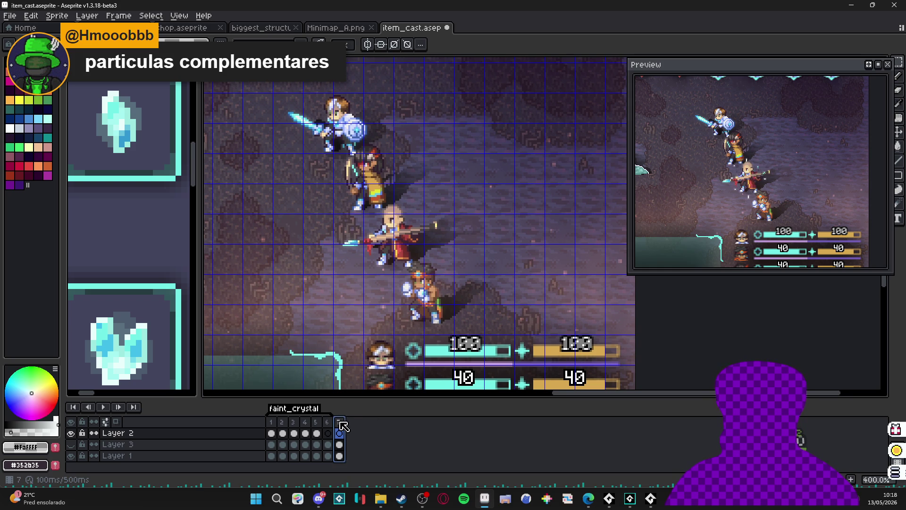
pyautogui.rightClick(339, 422)
pyautogui.click(402, 445)
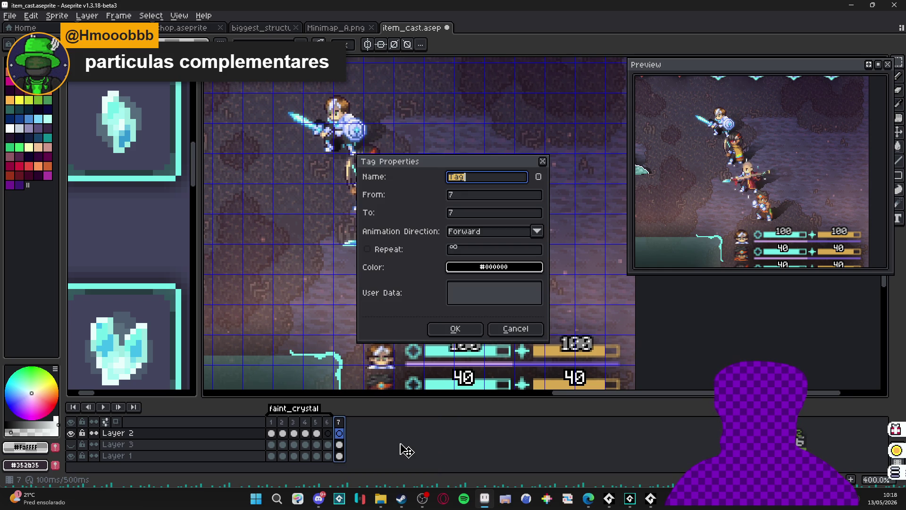
pyautogui.write('faint_')
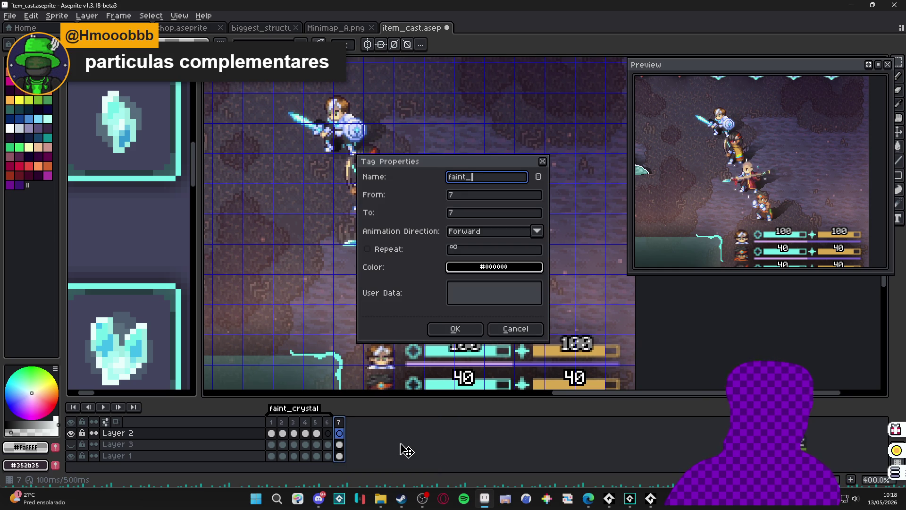
pyautogui.write('n')
pyautogui.write('la')
pyautogui.press('Return')
pyautogui.press('Return')
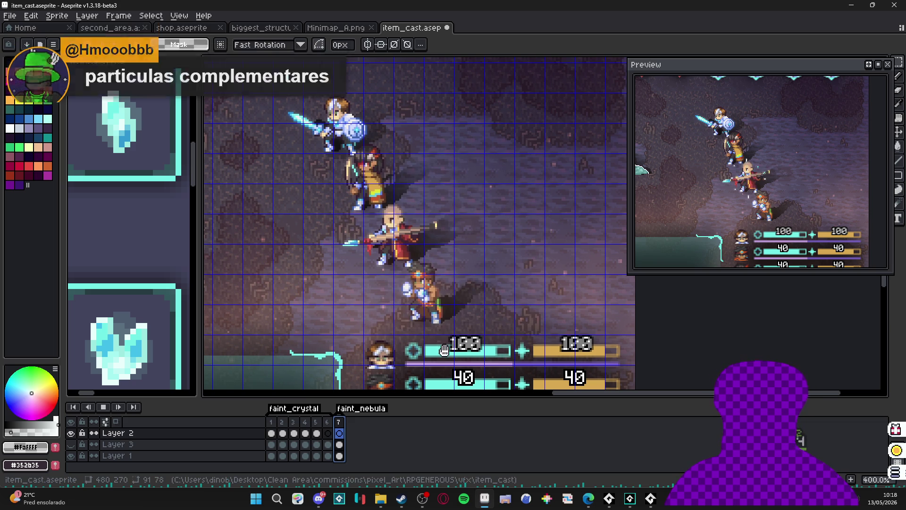
# Step: Scroll items.aseprite to the blade icons, then return to item_cast with the Pencil
pyautogui.scroll(-4, 117, 277)
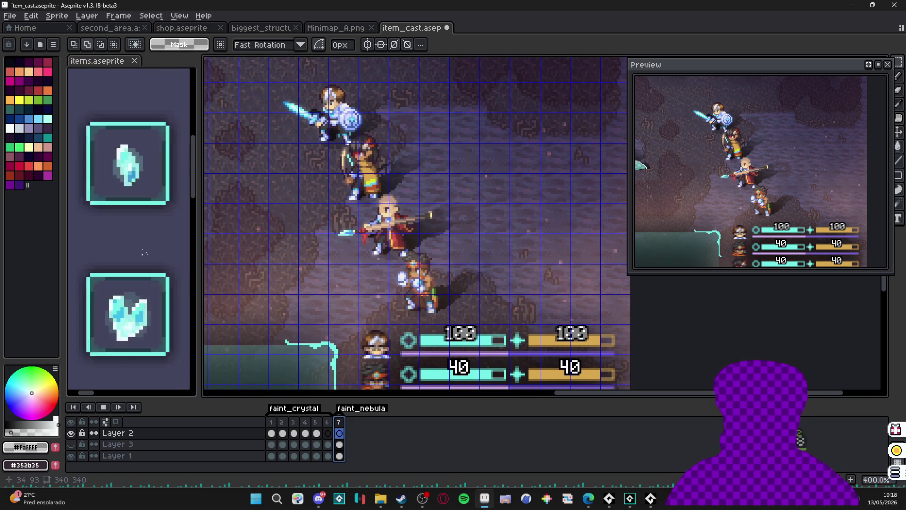
pyautogui.click(117, 277)
pyautogui.scroll(3, 134, 257)
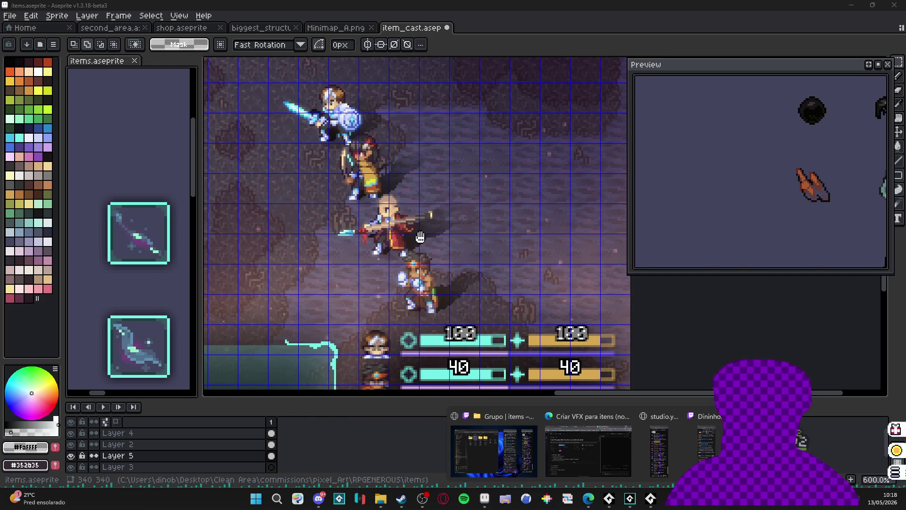
pyautogui.click(402, 248)
pyautogui.press('b')
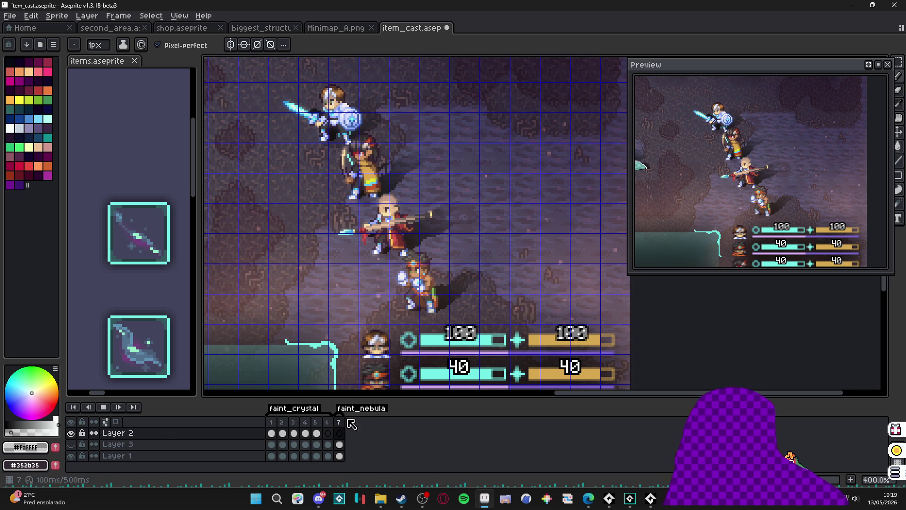
# Step: Show Layer 3 and eyedrop the blade's blue #5982a2 from items.aseprite
pyautogui.click(71, 444)
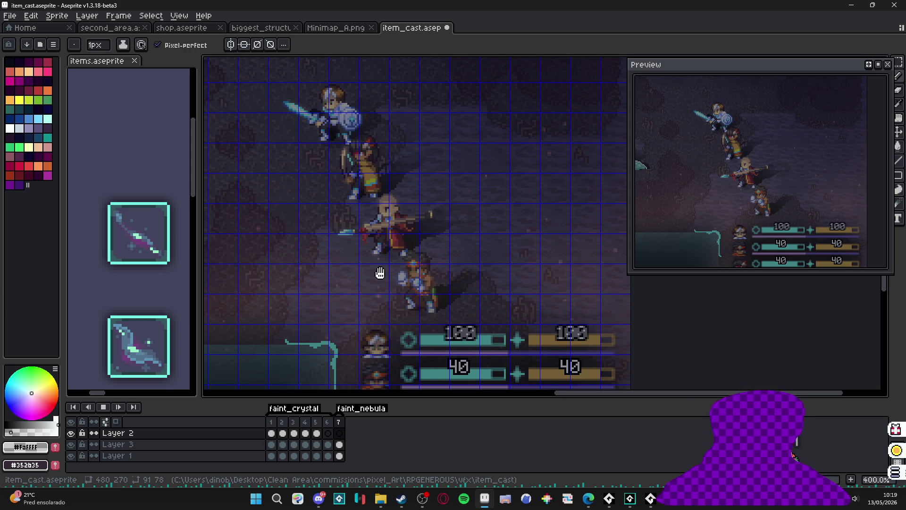
pyautogui.scroll(2, 156, 238)
pyautogui.keyDown('alt'); pyautogui.click(164, 237); pyautogui.keyUp('alt')
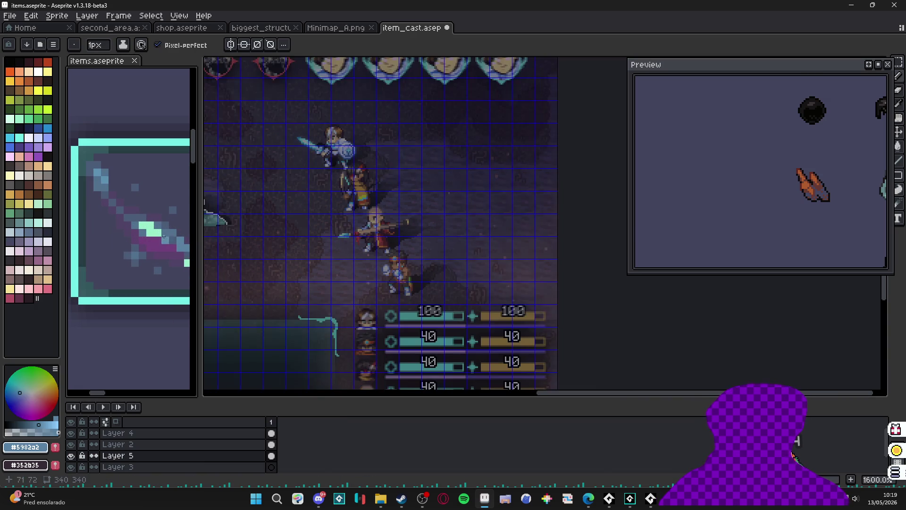
pyautogui.scroll(-2, 164, 237)
# Step: Select Layer 2's frame 7 cel and move the Preview window further left
pyautogui.press('Return')
pyautogui.scroll(2, 350, 245)
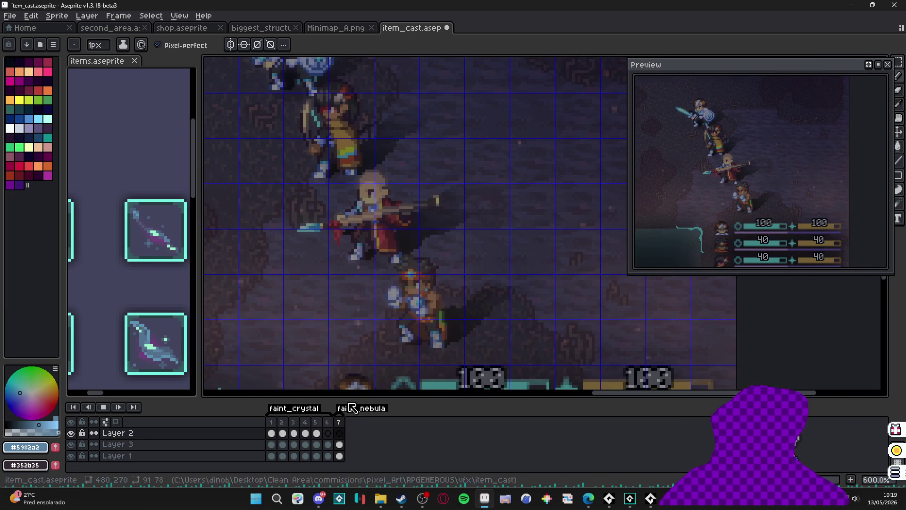
pyautogui.click(339, 433)
pyautogui.scroll(1, 361, 262)
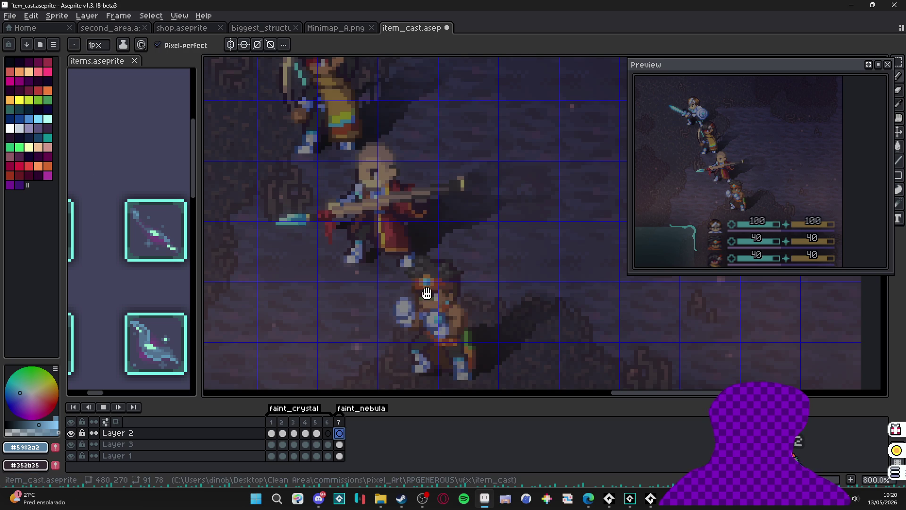
pyautogui.moveTo(788, 78); pyautogui.dragTo(714, 80)
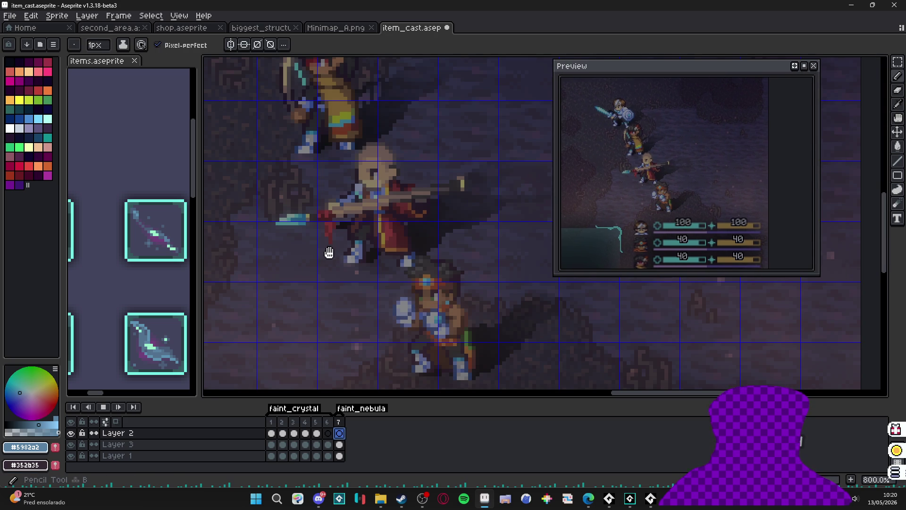
# Step: Pick palette colour Idx-31 and play the animation, stopping on frame 7
pyautogui.scroll(2, 356, 218)
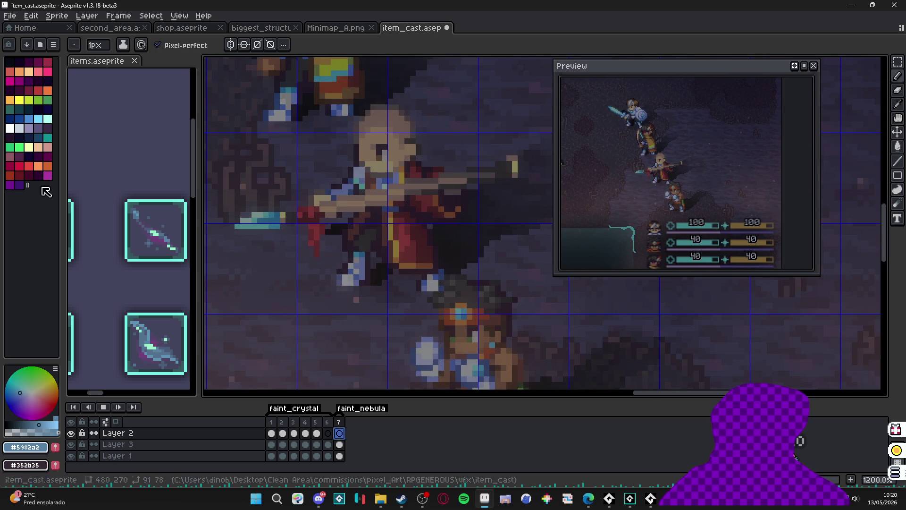
pyautogui.click(19, 118)
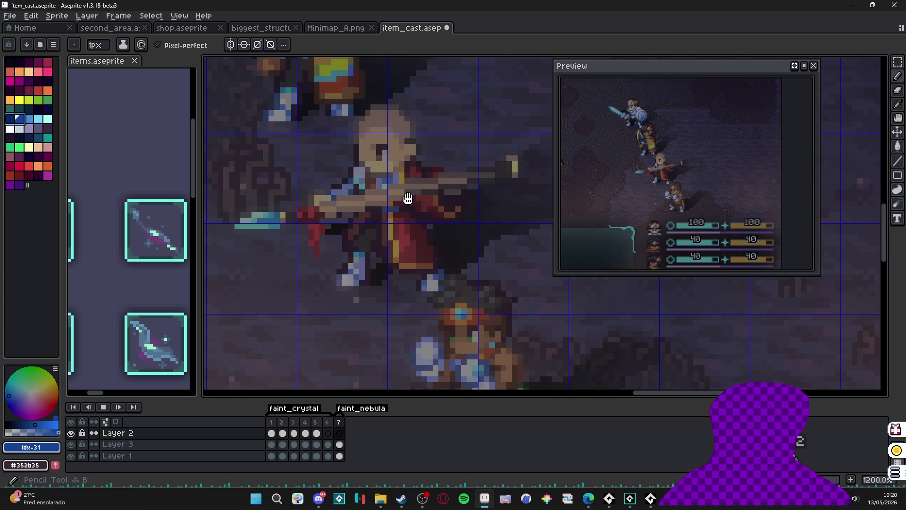
pyautogui.press('v')
pyautogui.press('Return')
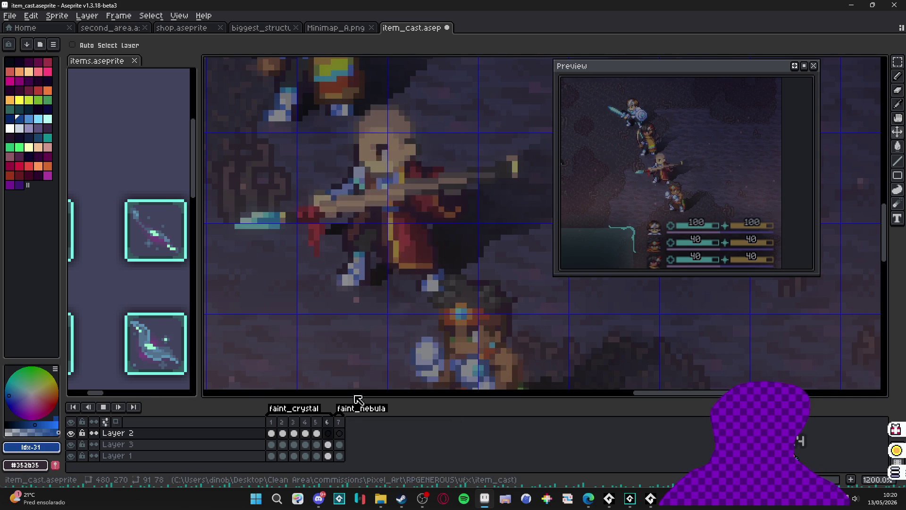
pyautogui.press('Return')
pyautogui.press('b')
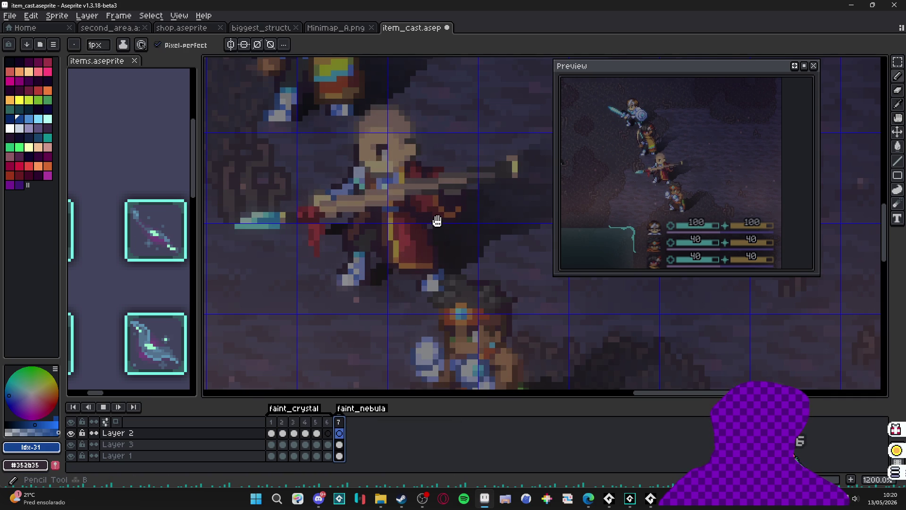
pyautogui.press('Return')
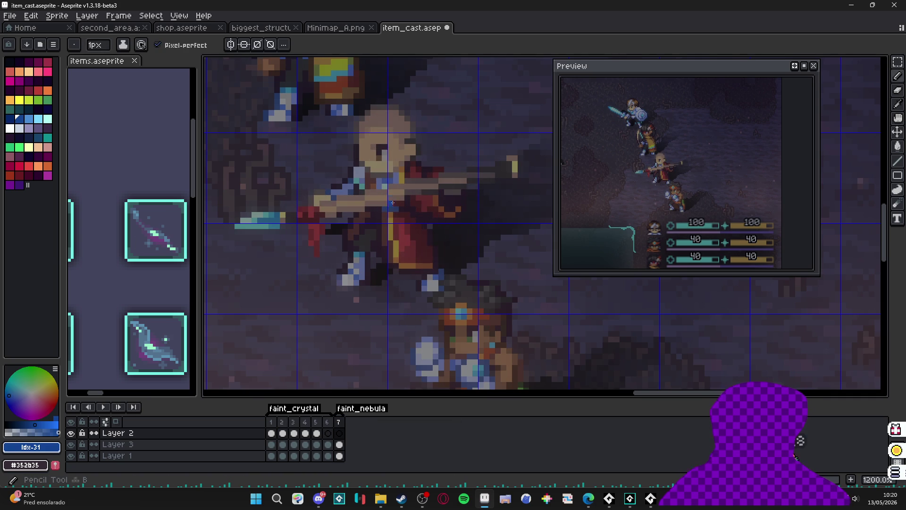
pyautogui.scroll(1, 392, 203)
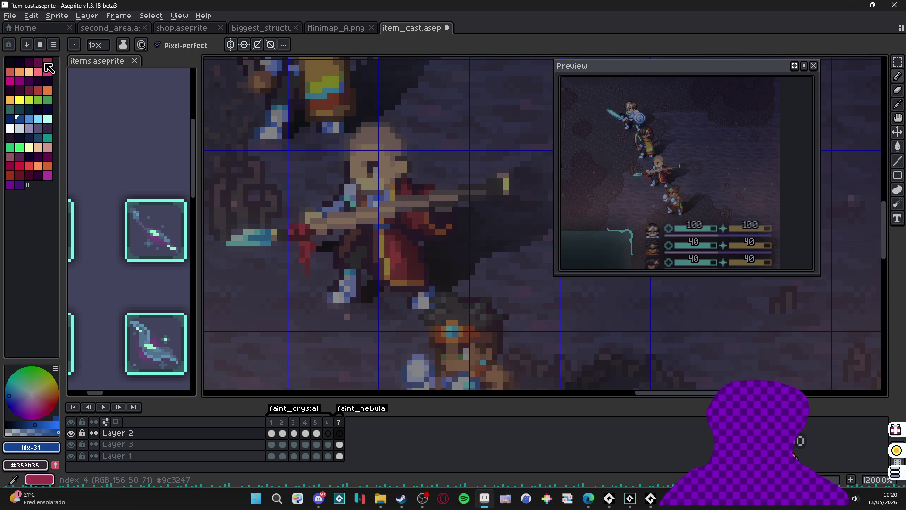
# Step: Load the AAP-Splendor128 palette and place a light blue pixel beside the caster's head
pyautogui.hotkey('ctrl', 'o')
pyautogui.click(220, 177)
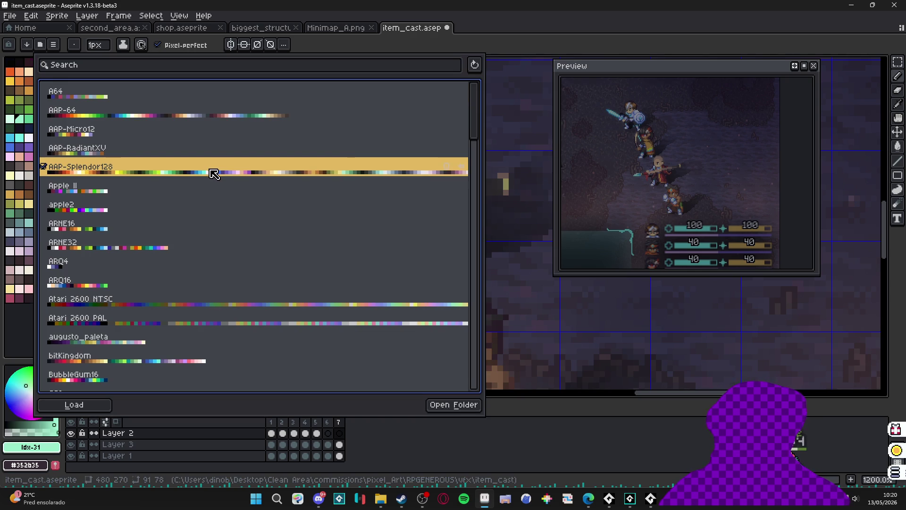
pyautogui.click(29, 314)
pyautogui.click(48, 129)
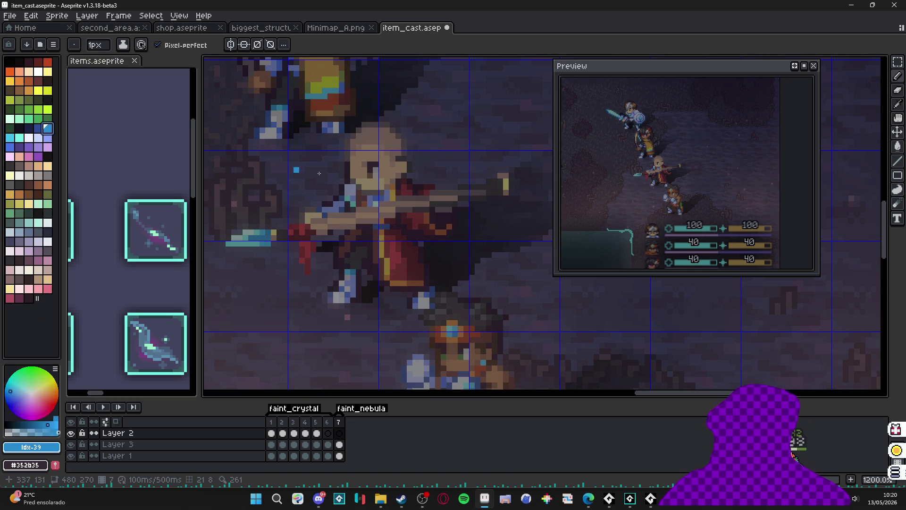
pyautogui.click(410, 260)
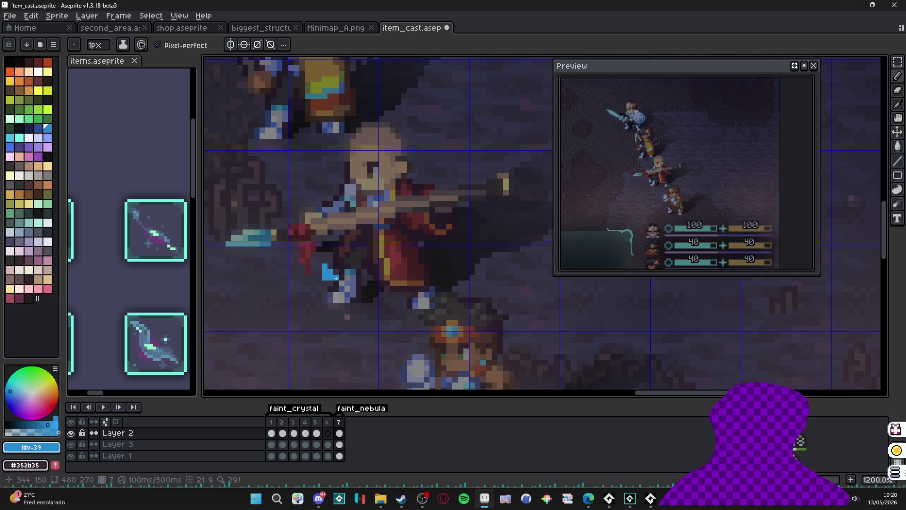
# Step: Add frame 8 and paint a short light-blue stroke above the arc
pyautogui.press('e')
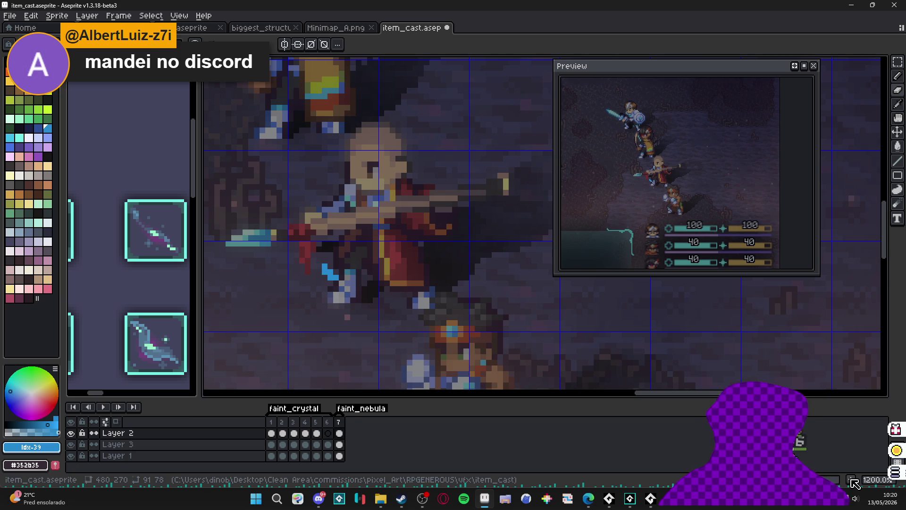
pyautogui.hotkey('alt', 'n')
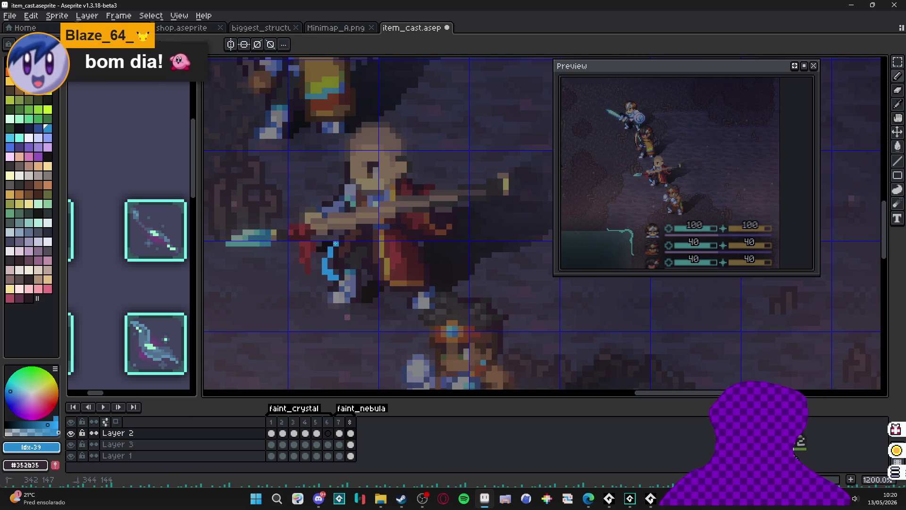
pyautogui.moveTo(346, 239)
pyautogui.mouseDown()
pyautogui.moveTo(370, 239)
pyautogui.moveTo(335, 255)
pyautogui.mouseUp()
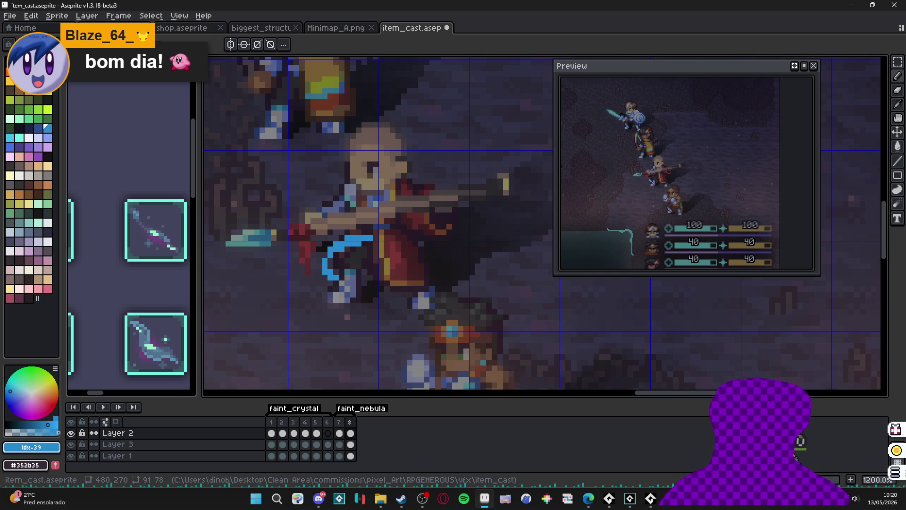
# Step: Add frame 9, shift the arc up-left and extend it right and down, then add frame 10
pyautogui.hotkey('alt', 'n')
pyautogui.press('v')
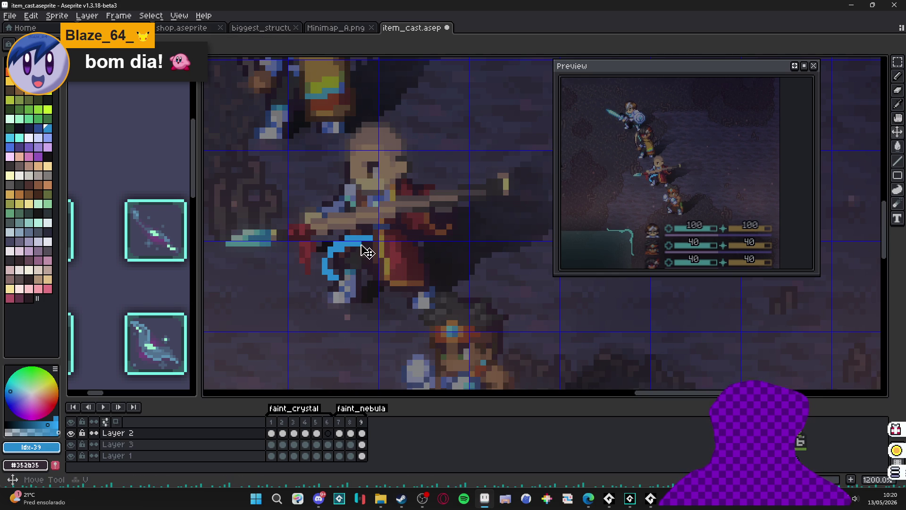
pyautogui.moveTo(367, 251); pyautogui.dragTo(351, 246)
pyautogui.moveTo(370, 228); pyautogui.dragTo(431, 250)
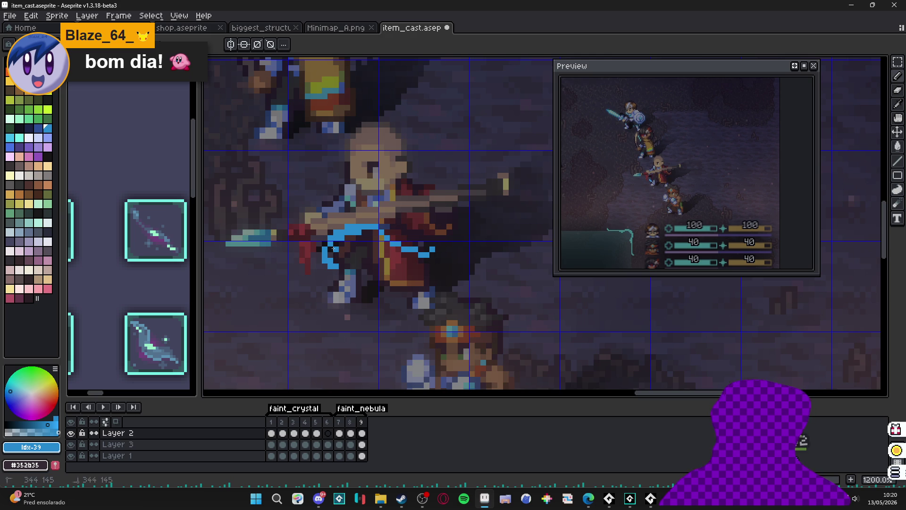
pyautogui.moveTo(331, 249); pyautogui.dragTo(325, 261)
pyautogui.press('shift')
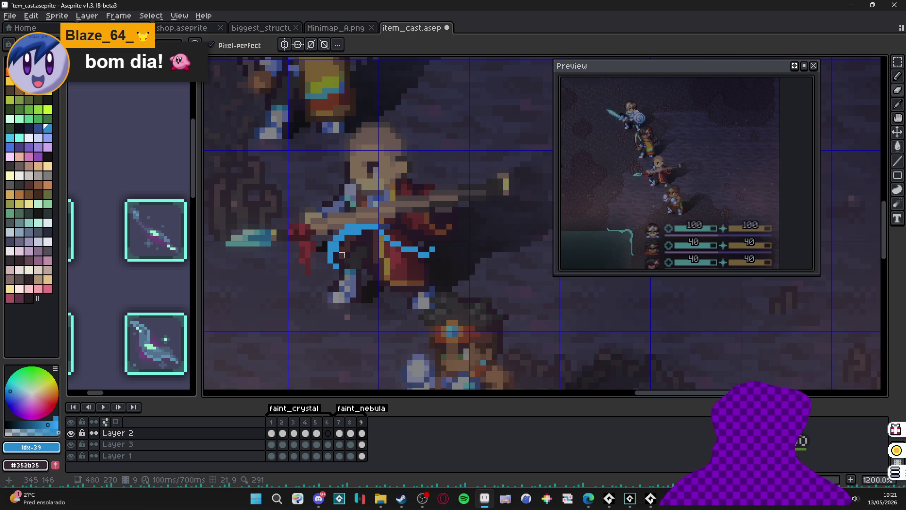
pyautogui.press('shift')
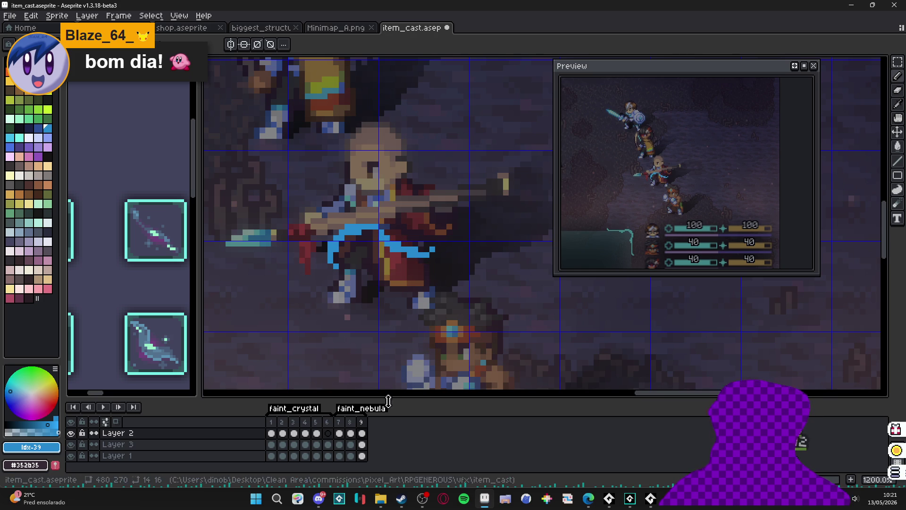
pyautogui.hotkey('alt', 'n')
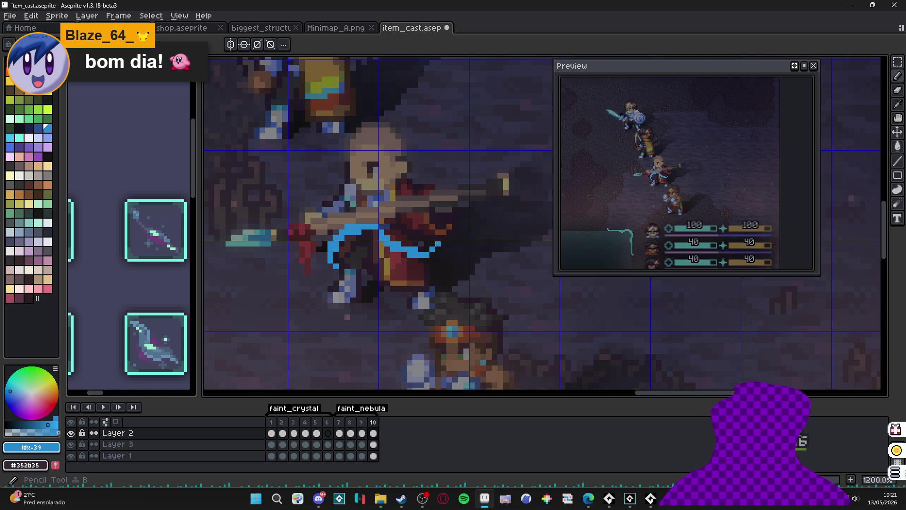
# Step: Add a pixel at the arc's tip, nudge frame 10's arc up 1 px, then switch to the browser
pyautogui.click(433, 244)
pyautogui.press('m')
pyautogui.moveTo(395, 209); pyautogui.dragTo(462, 262)
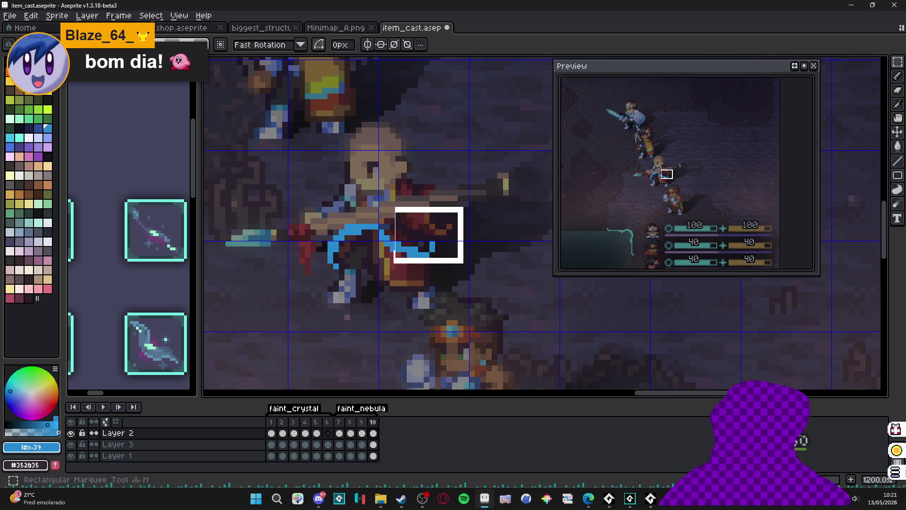
pyautogui.moveTo(314, 204); pyautogui.dragTo(465, 299)
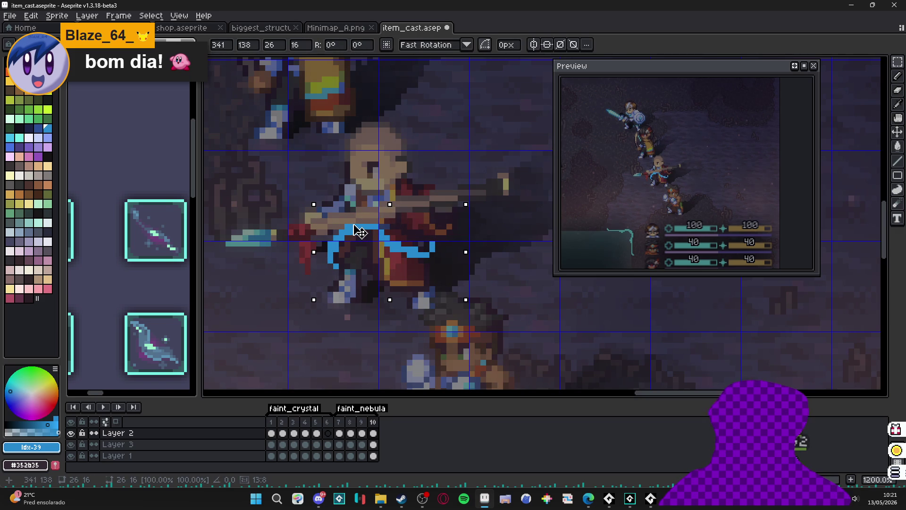
pyautogui.moveTo(359, 231); pyautogui.dragTo(357, 226)
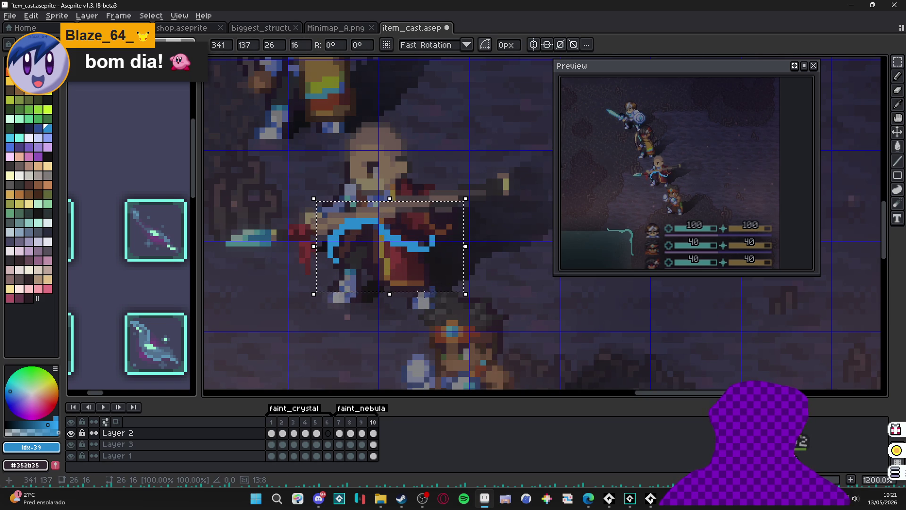
pyautogui.click(419, 295)
pyautogui.click(319, 497)
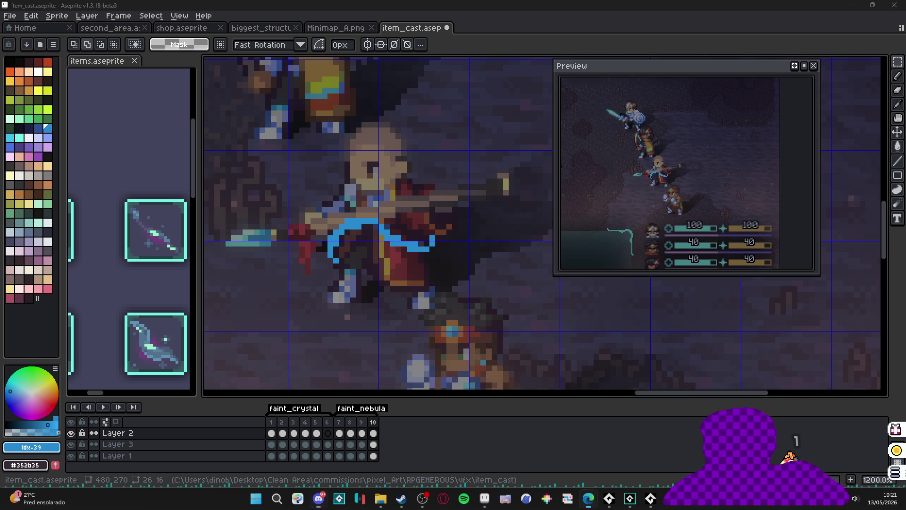
pyautogui.hotkey('alt', 'Tab')
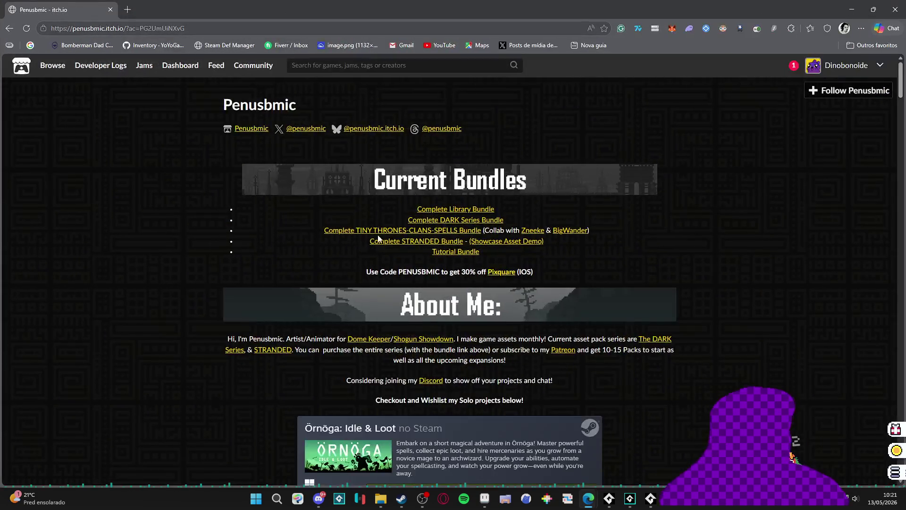
# Step: Scroll through the creator's itch.io profile sections and back up to the top
pyautogui.scroll(-12, 368, 244)
pyautogui.scroll(-5, 368, 244)
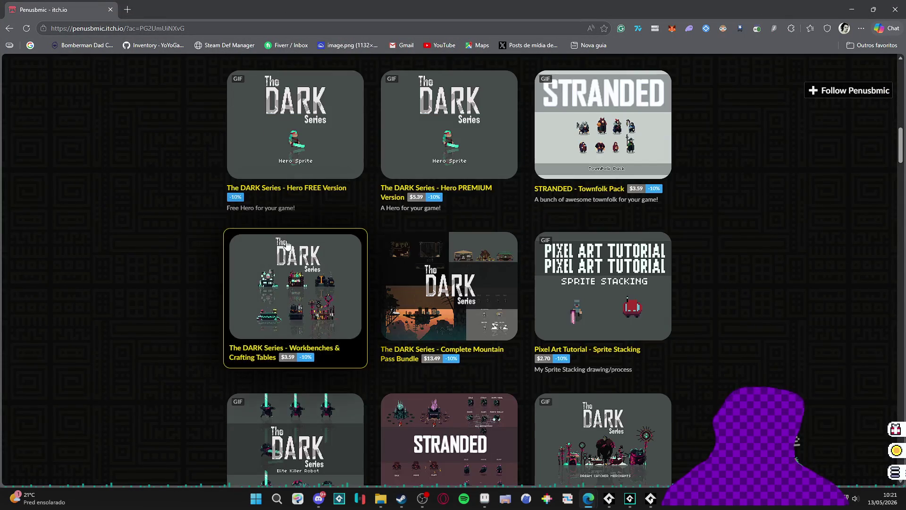
pyautogui.scroll(4, 217, 252)
pyautogui.scroll(-5, 206, 259)
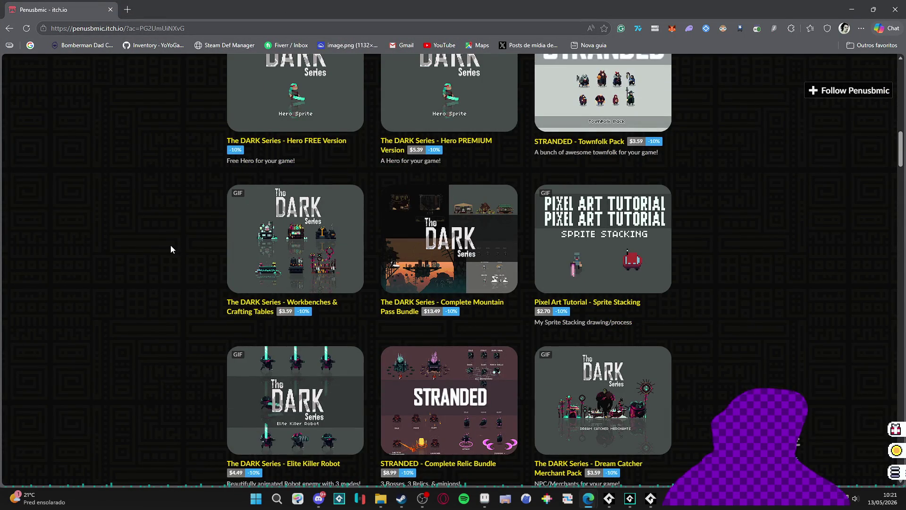
pyautogui.scroll(2, 171, 246)
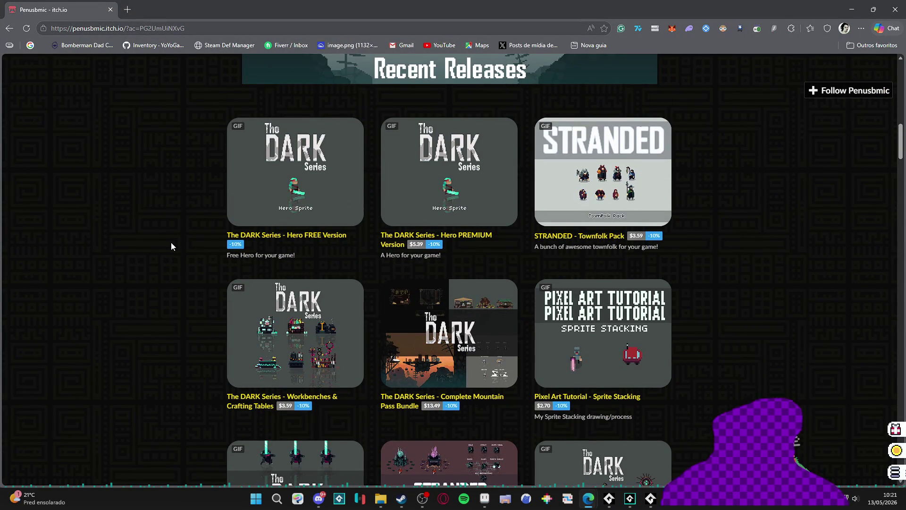
pyautogui.scroll(15, 172, 240)
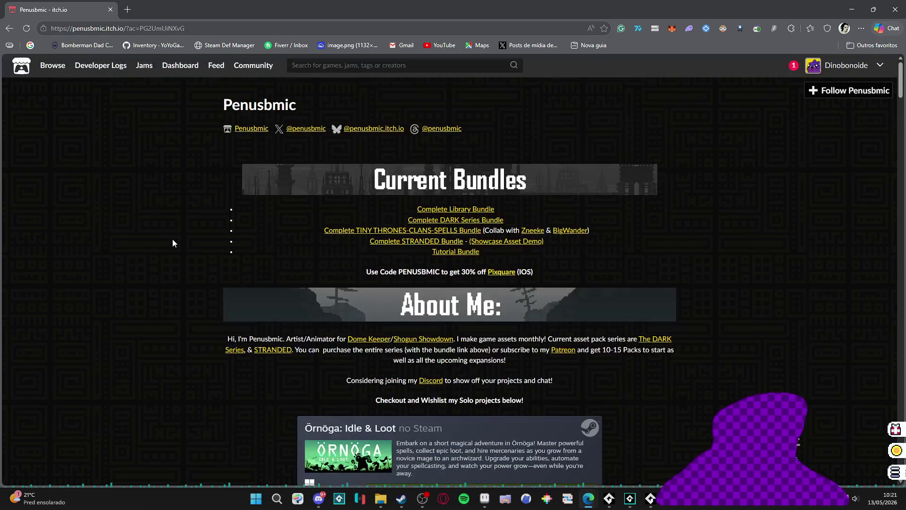
pyautogui.scroll(-14, 172, 241)
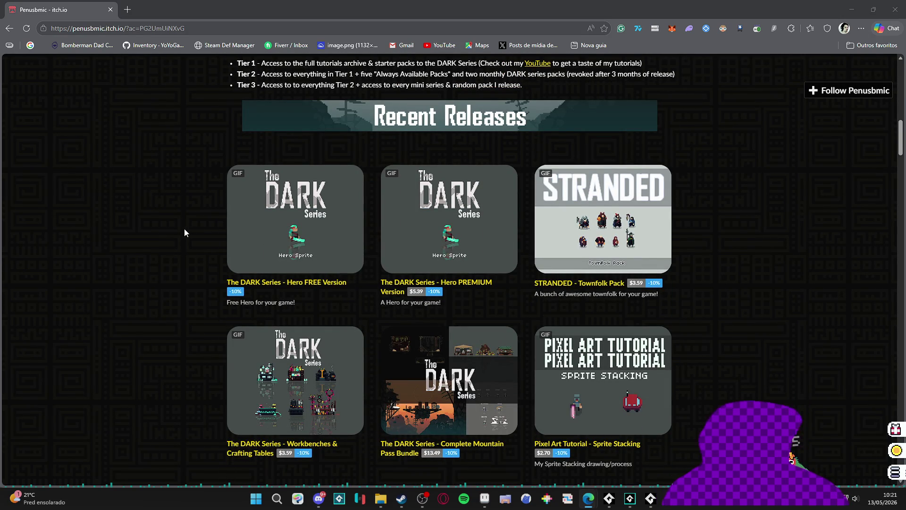
pyautogui.scroll(-6, 182, 232)
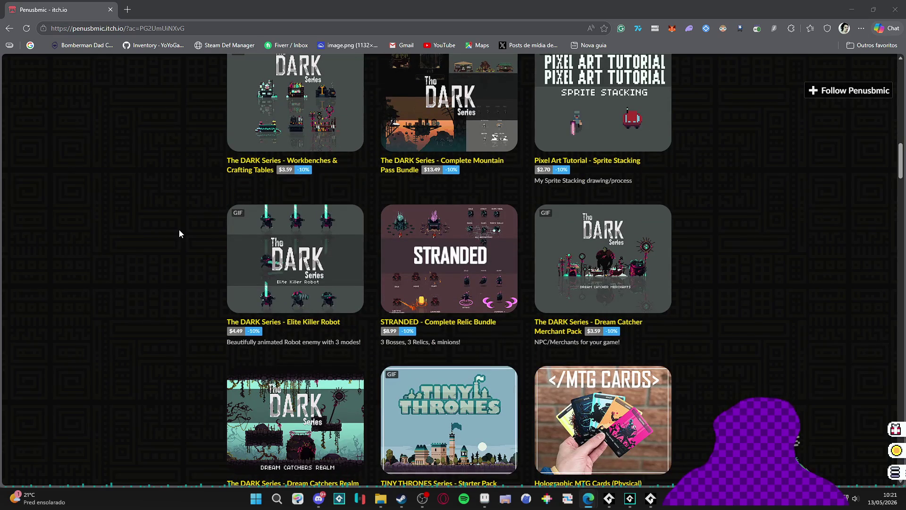
pyautogui.scroll(-5, 181, 239)
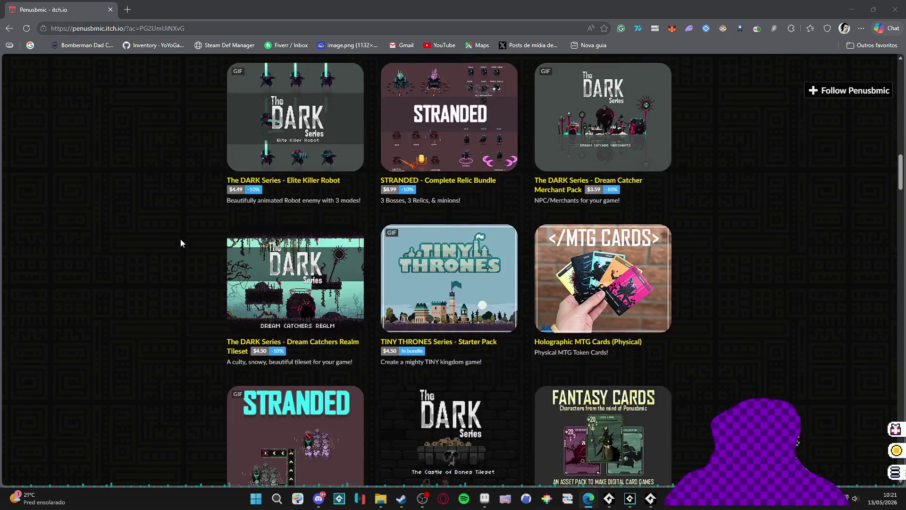
pyautogui.scroll(-4, 181, 242)
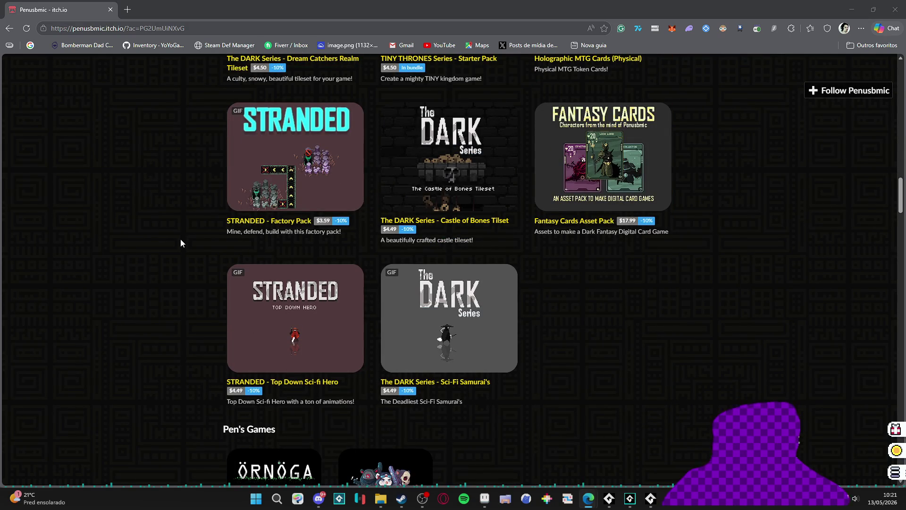
pyautogui.scroll(-4, 176, 251)
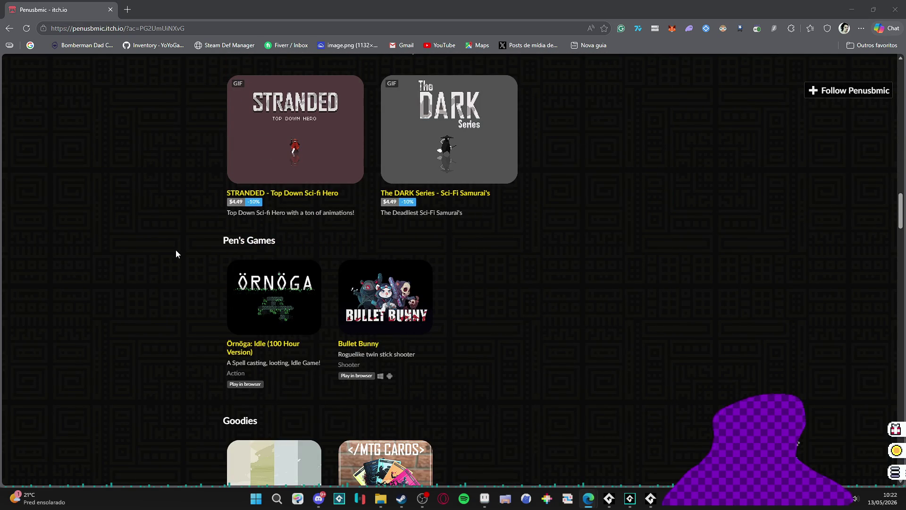
pyautogui.scroll(-5, 176, 251)
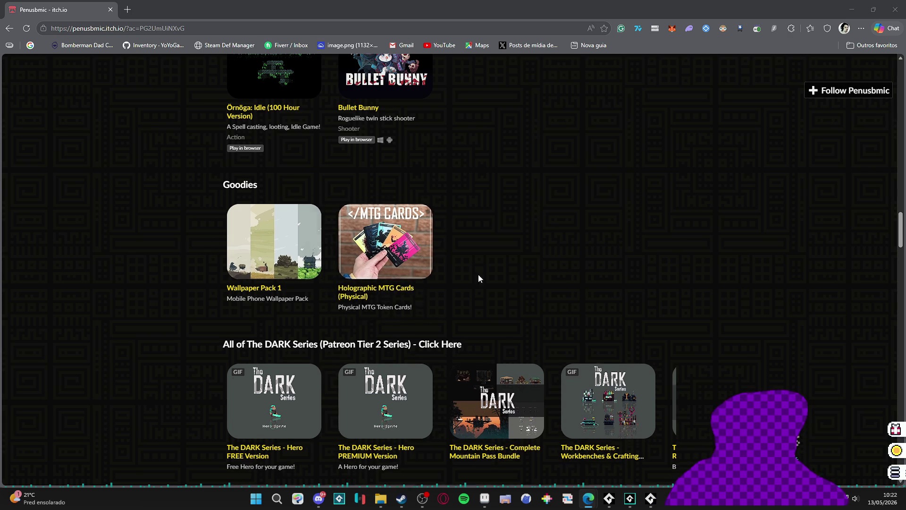
pyautogui.scroll(-4, 477, 275)
pyautogui.moveTo(897, 265)
pyautogui.mouseDown()
pyautogui.moveTo(898, 81)
pyautogui.moveTo(902, 110)
pyautogui.mouseUp()
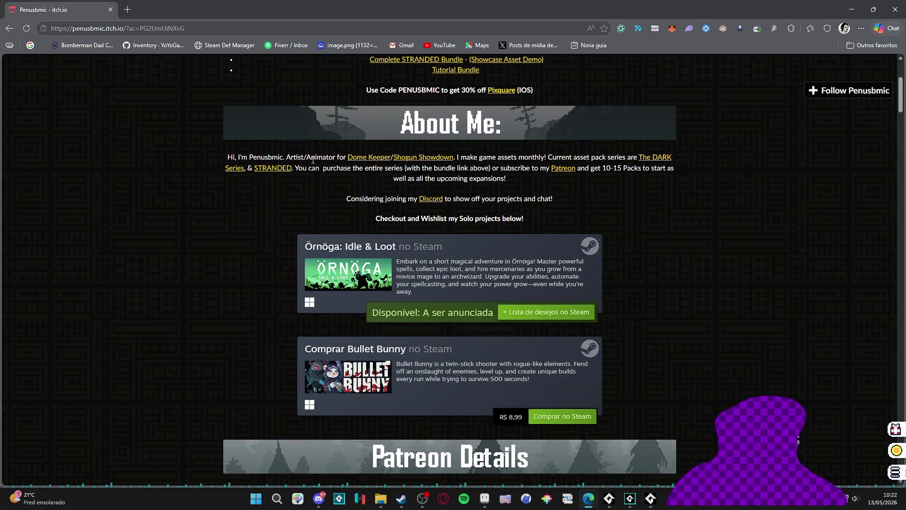
pyautogui.scroll(-12, 126, 210)
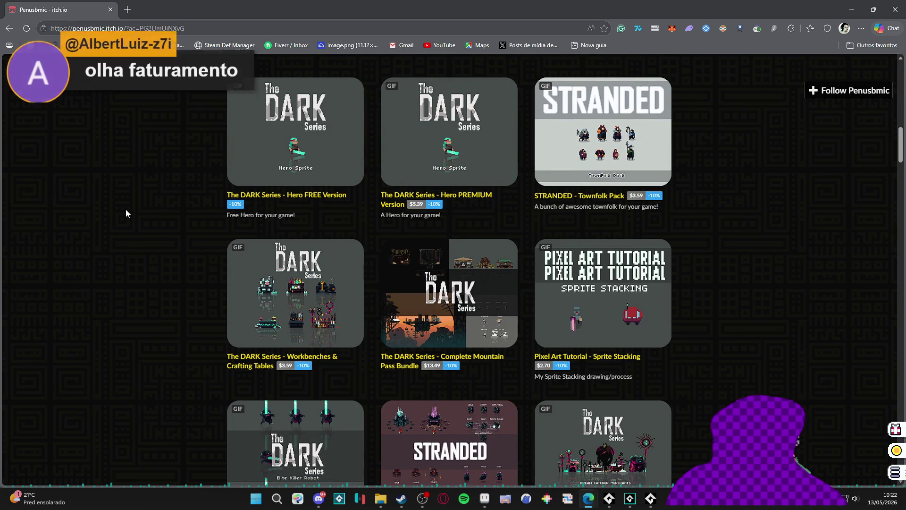
pyautogui.scroll(10, 137, 202)
pyautogui.scroll(5, 137, 202)
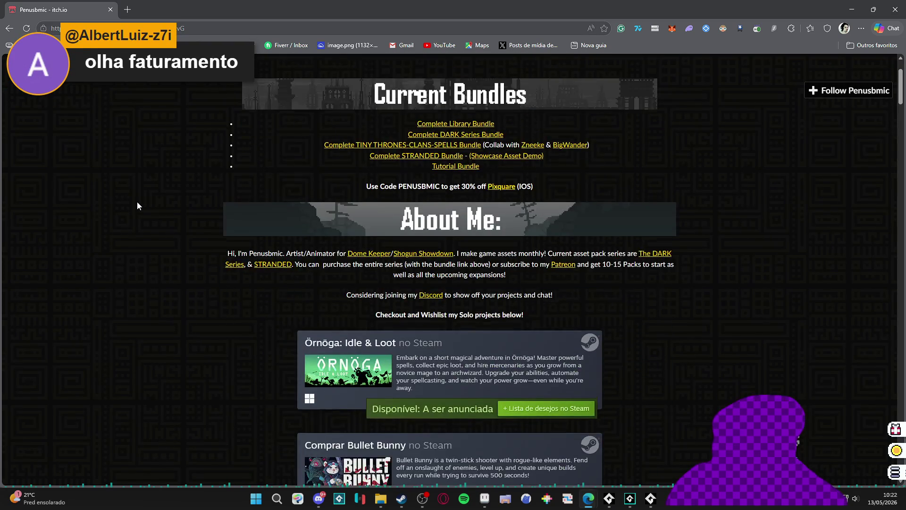
pyautogui.scroll(-12, 137, 202)
pyautogui.scroll(-15, 136, 205)
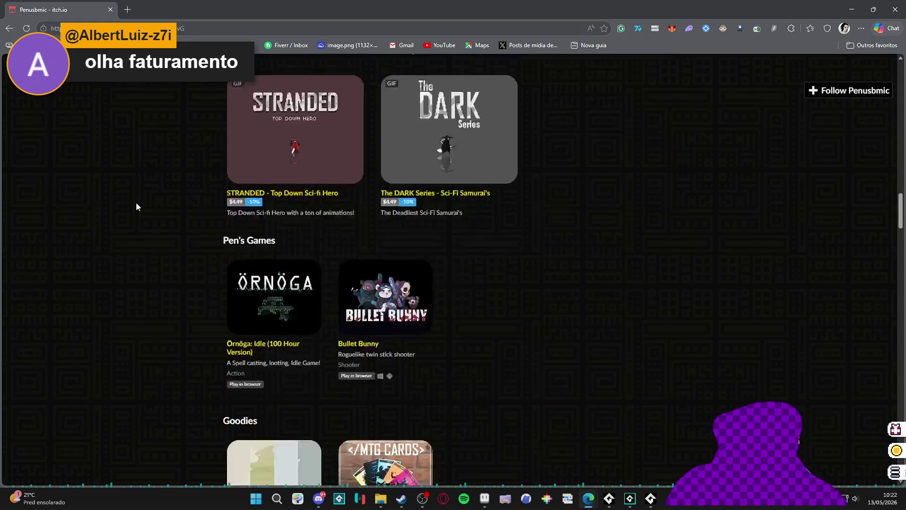
pyautogui.scroll(1, 135, 209)
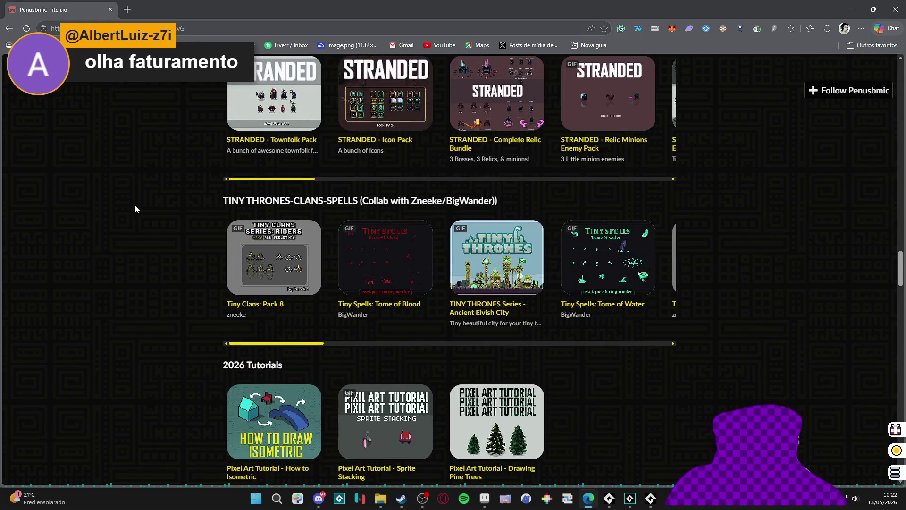
pyautogui.scroll(5, 135, 209)
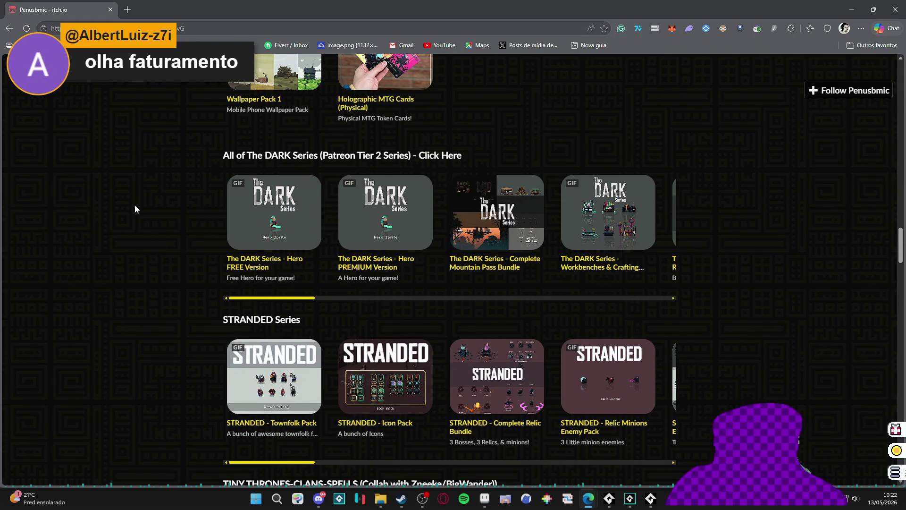
pyautogui.scroll(-20, 135, 209)
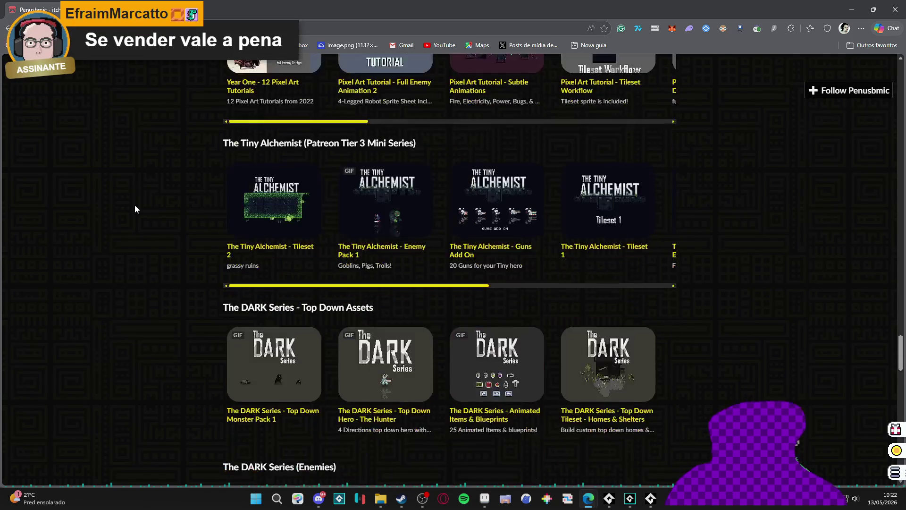
pyautogui.scroll(-20, 135, 206)
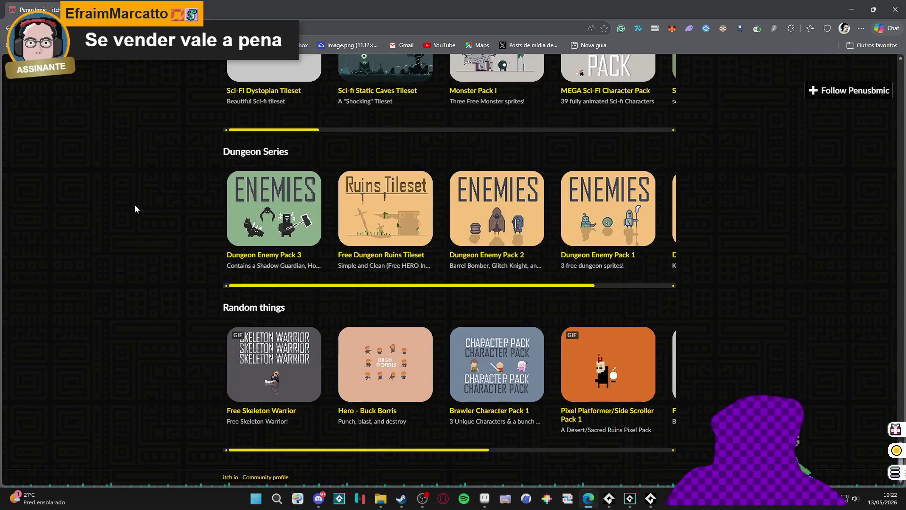
pyautogui.scroll(20, 791, 328)
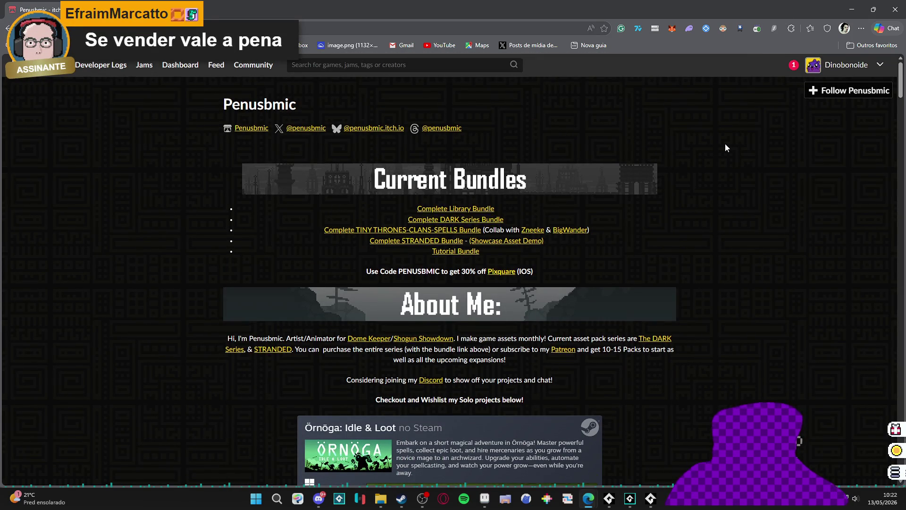
# Step: Scroll down to the STRANDED Series row and drag its carousel to the right end
pyautogui.scroll(-7, 726, 144)
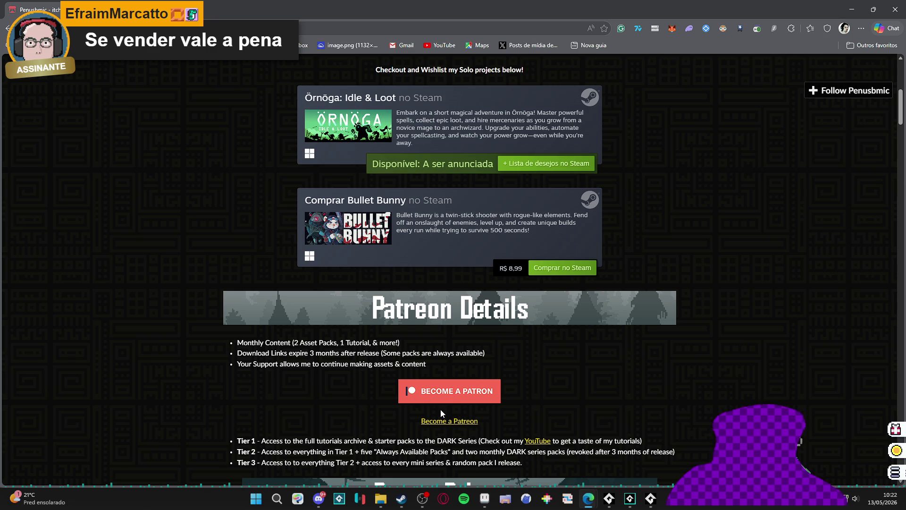
pyautogui.scroll(-6, 77, 314)
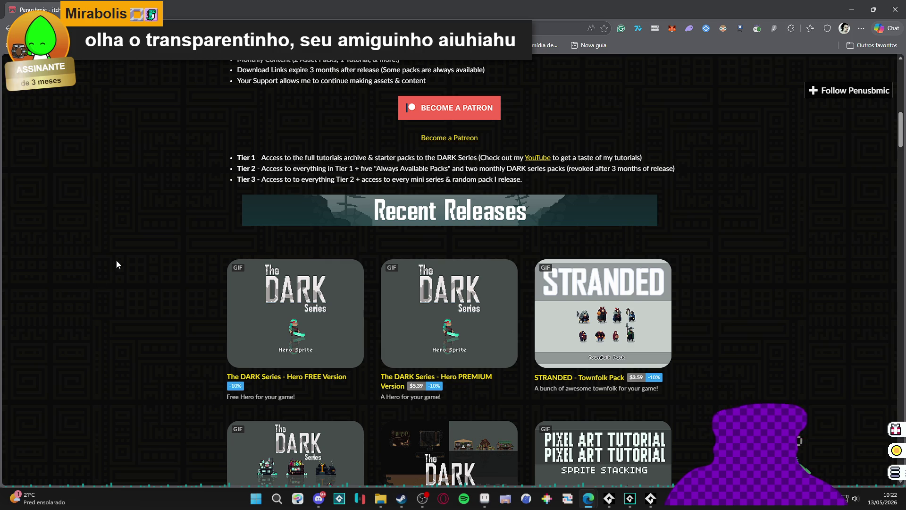
pyautogui.scroll(-5, 117, 261)
pyautogui.scroll(-7, 116, 261)
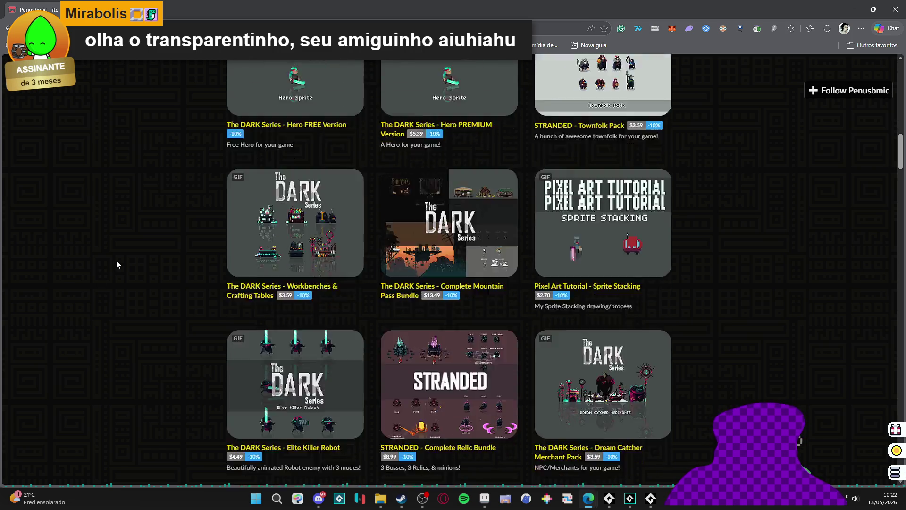
pyautogui.scroll(-4, 116, 261)
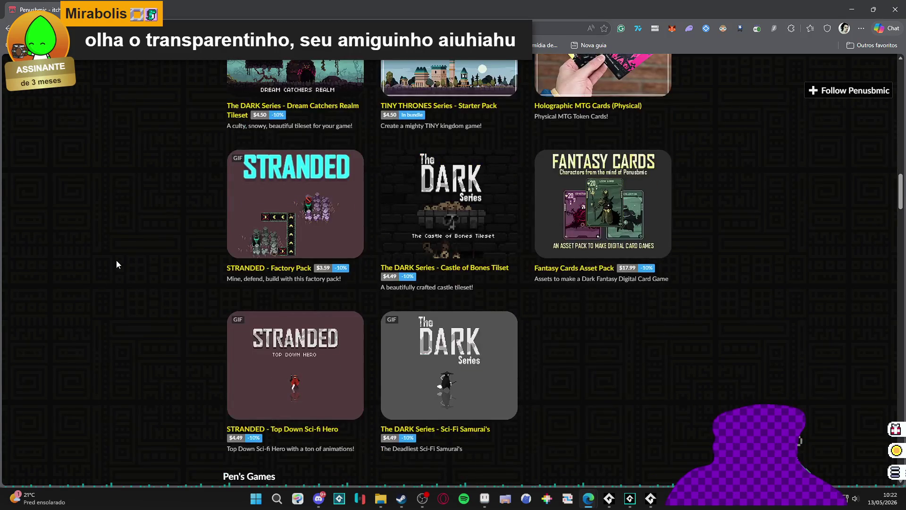
pyautogui.scroll(-6, 117, 261)
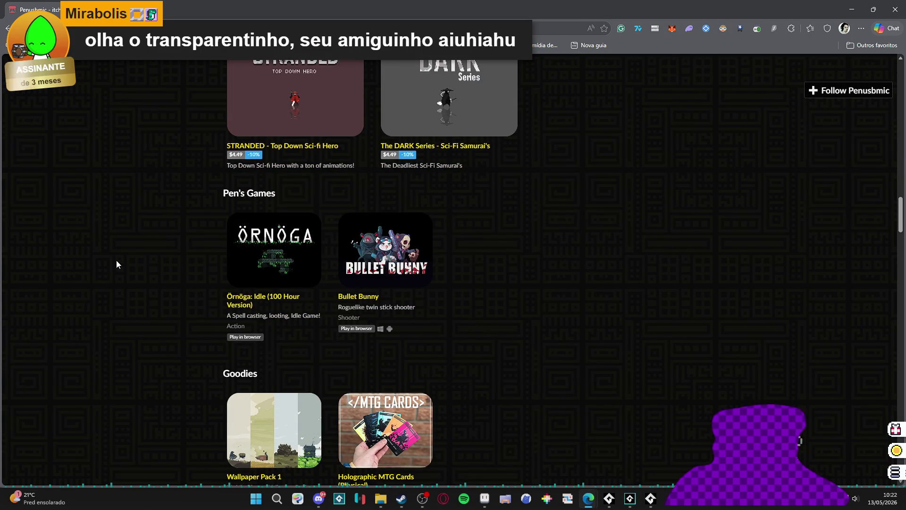
pyautogui.scroll(-4, 116, 263)
pyautogui.scroll(-8, 116, 262)
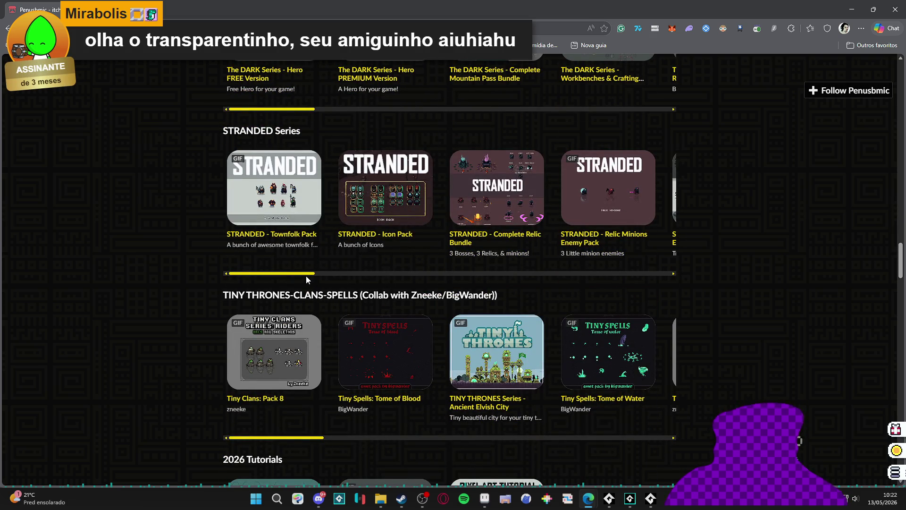
pyautogui.moveTo(311, 274); pyautogui.dragTo(647, 295)
pyautogui.hotkey('ctrl', 't')
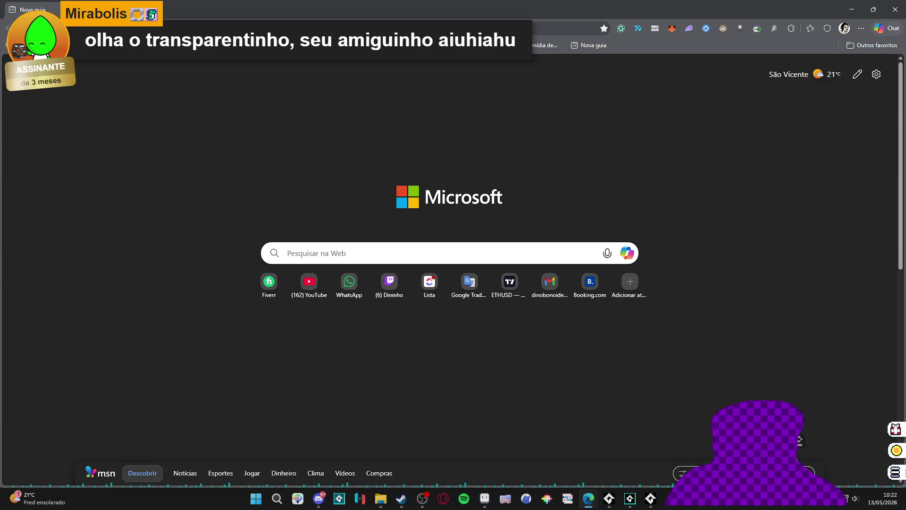
pyautogui.hotkey('alt', 'Tab')
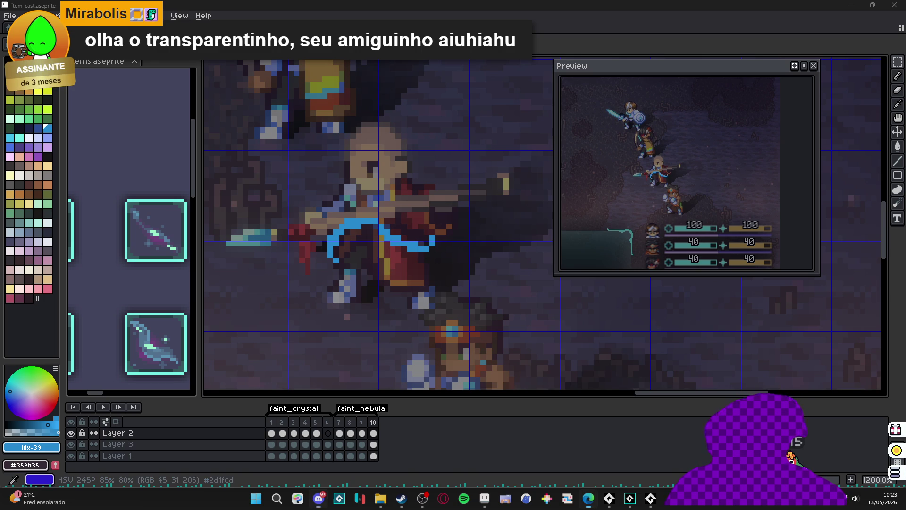
pyautogui.hotkey('alt', 'Tab')
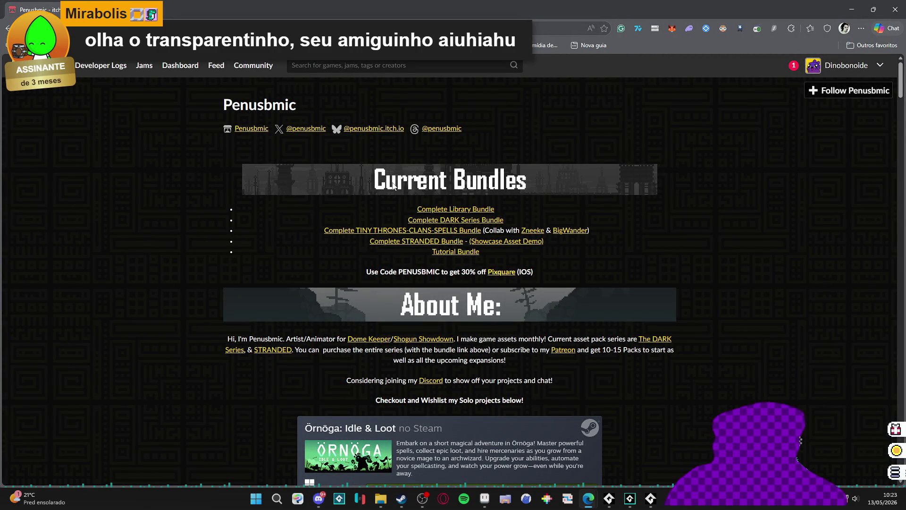
# Step: Open the Complete Library Bundle page and check its $36,655.10 raised total
pyautogui.click(467, 211)
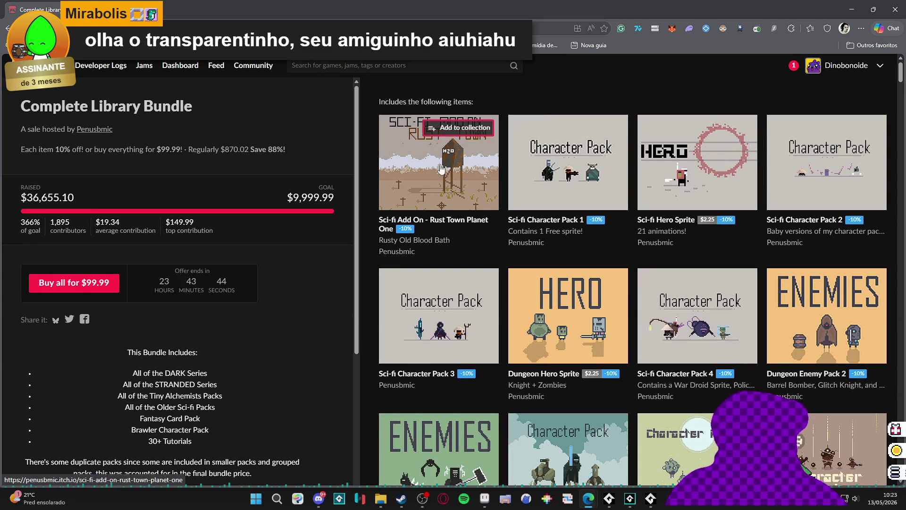
pyautogui.scroll(-3, 455, 190)
pyautogui.scroll(3, 487, 272)
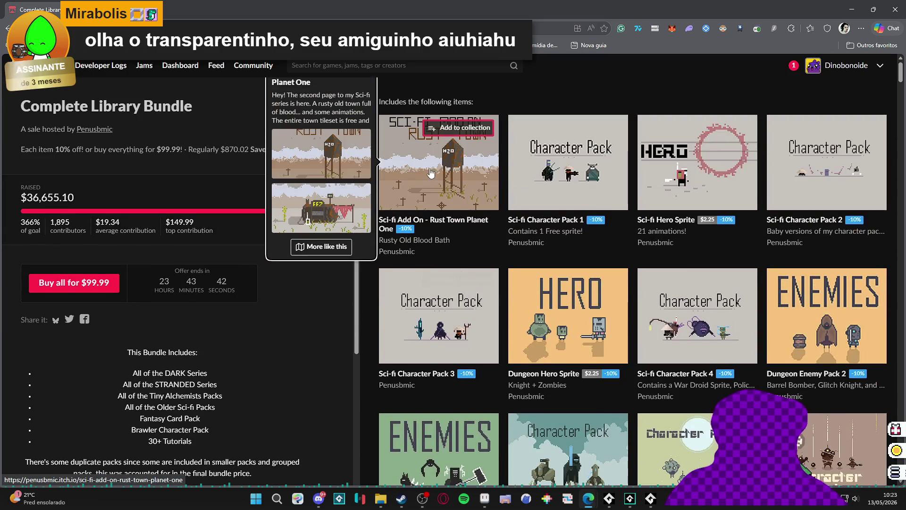
pyautogui.scroll(-20, 491, 276)
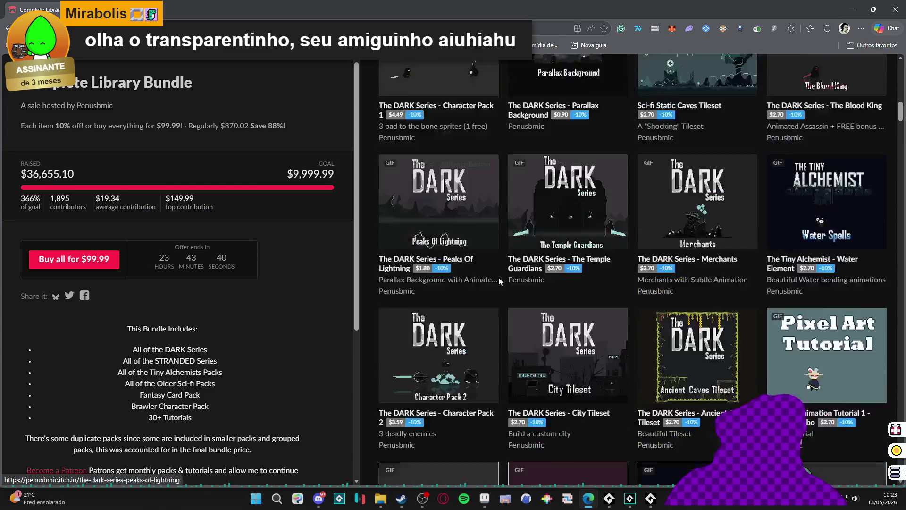
pyautogui.scroll(-15, 499, 282)
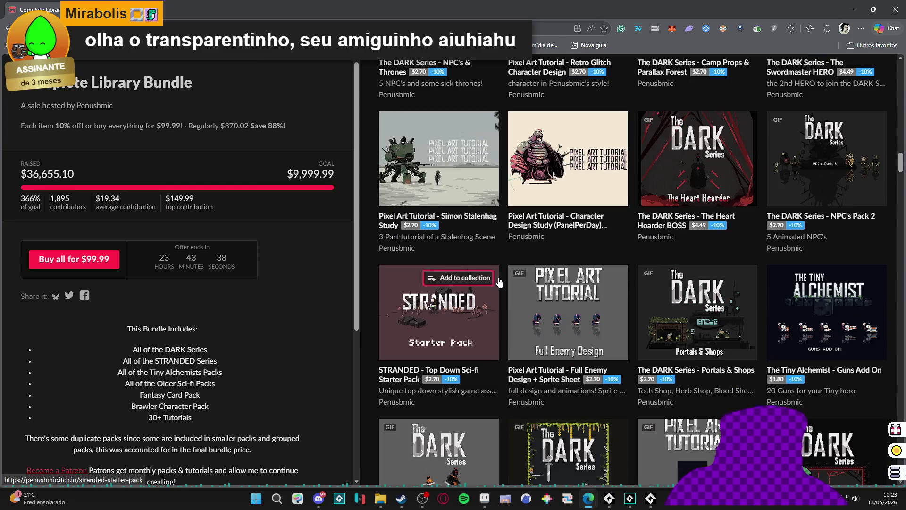
pyautogui.moveTo(900, 163)
pyautogui.mouseDown()
pyautogui.moveTo(897, 477)
pyautogui.moveTo(895, 405)
pyautogui.mouseUp()
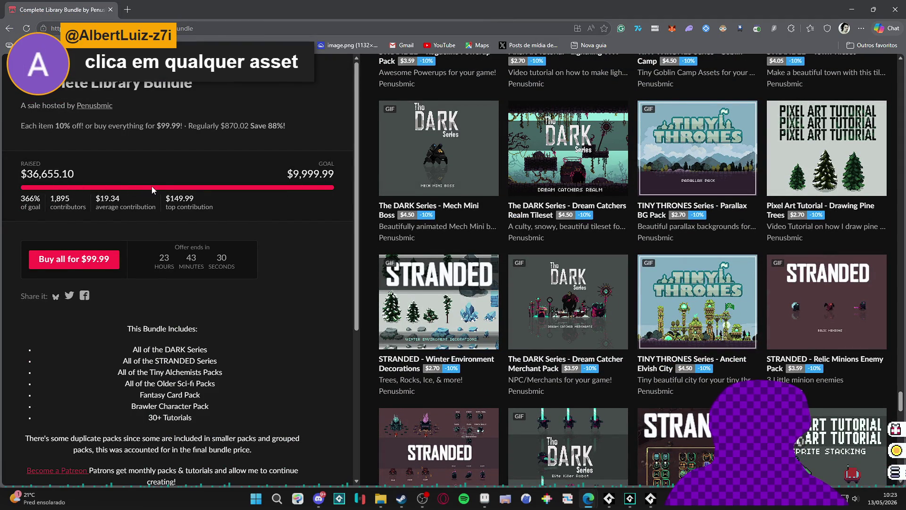
pyautogui.moveTo(35, 180)
pyautogui.mouseDown()
pyautogui.moveTo(19, 175)
pyautogui.moveTo(84, 183)
pyautogui.moveTo(27, 176)
pyautogui.mouseUp()
pyautogui.click(114, 174)
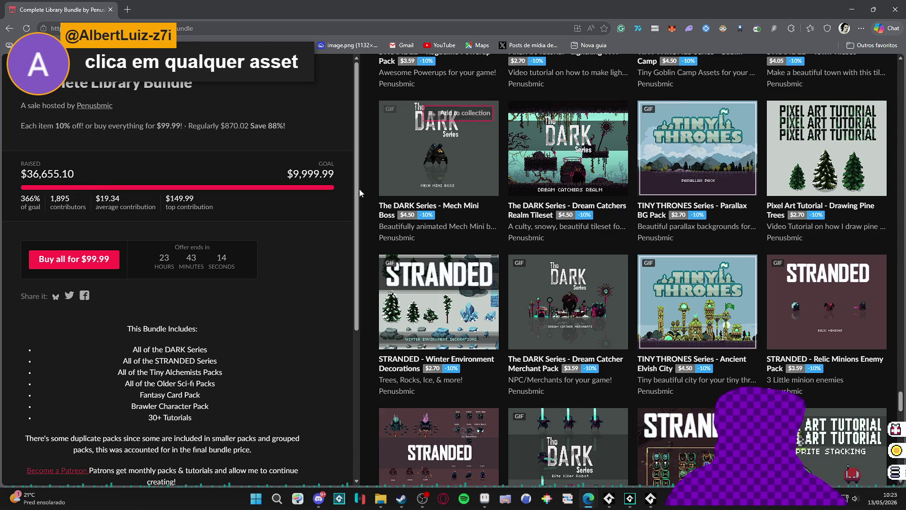
# Step: Scroll through the bundle's grid of asset packs and back up to the top
pyautogui.scroll(-5, 359, 189)
pyautogui.scroll(-6, 310, 322)
pyautogui.scroll(-6, 507, 267)
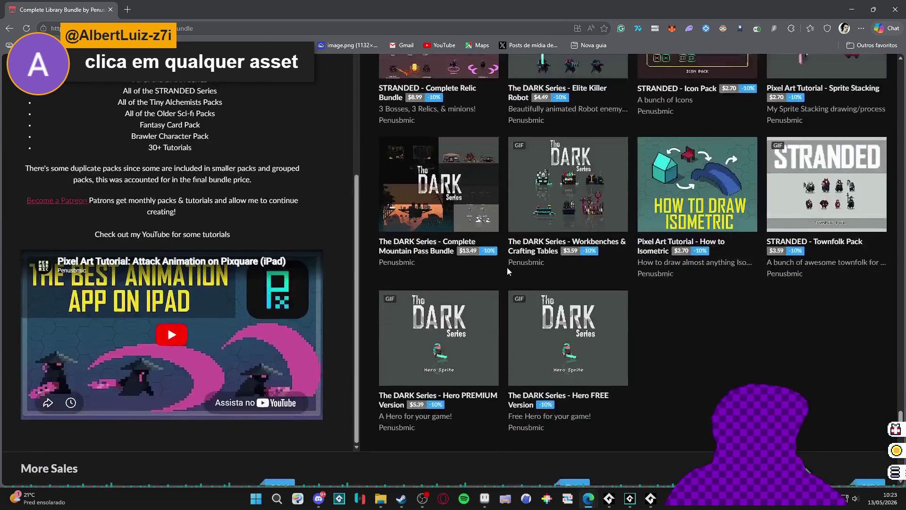
pyautogui.scroll(-7, 507, 267)
pyautogui.scroll(3, 718, 290)
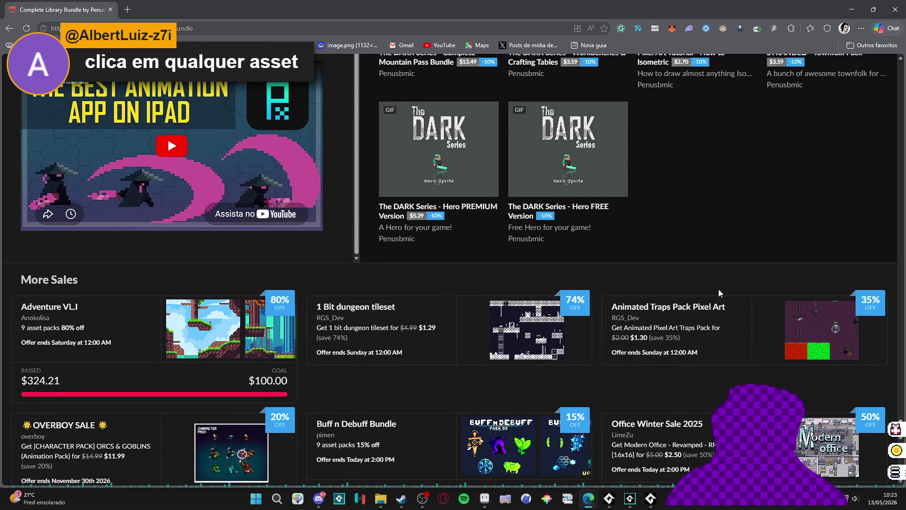
pyautogui.scroll(-7, 718, 289)
pyautogui.scroll(12, 718, 289)
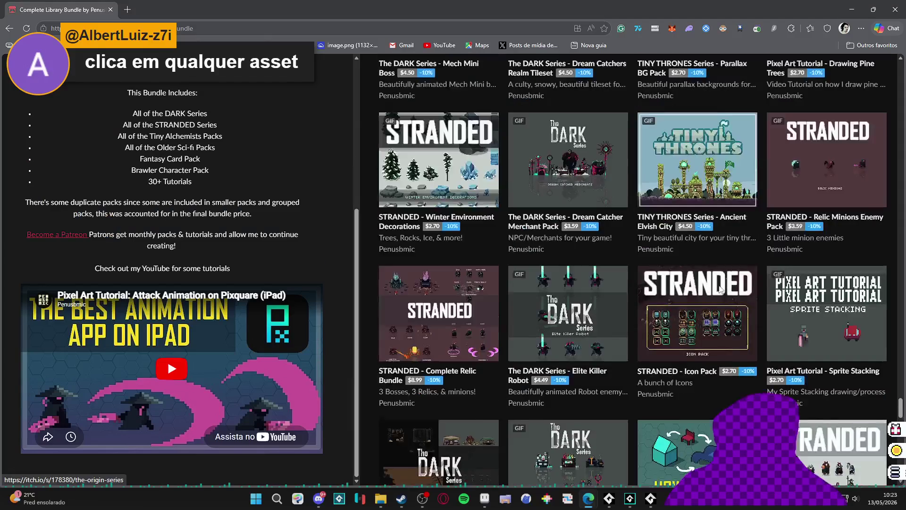
pyautogui.scroll(5, 720, 290)
pyautogui.scroll(8, 717, 292)
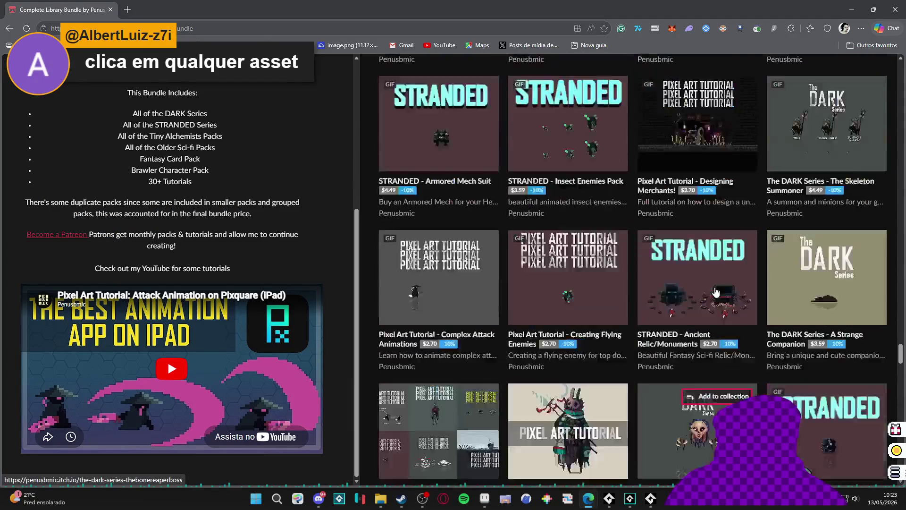
pyautogui.scroll(-10, 716, 293)
pyautogui.scroll(5, 179, 263)
pyautogui.scroll(8, 571, 261)
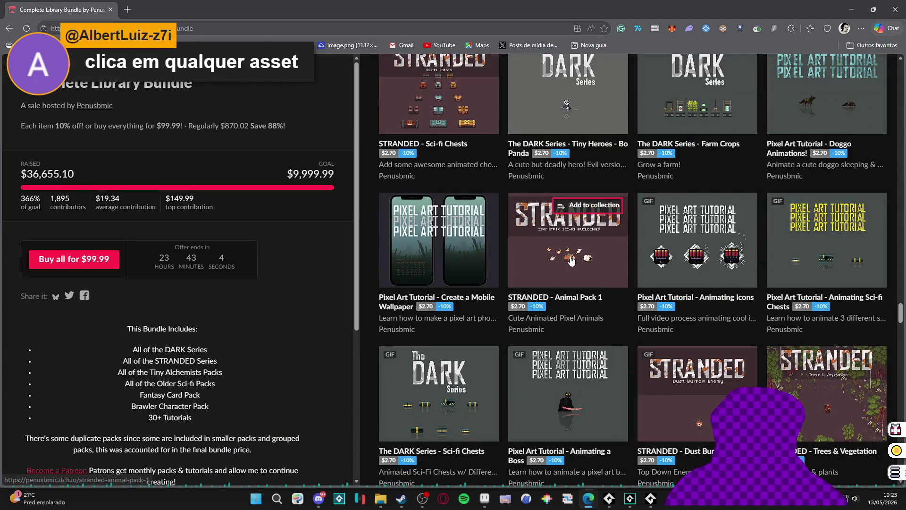
pyautogui.moveTo(899, 312); pyautogui.dragTo(901, 94)
pyautogui.scroll(5, 236, 133)
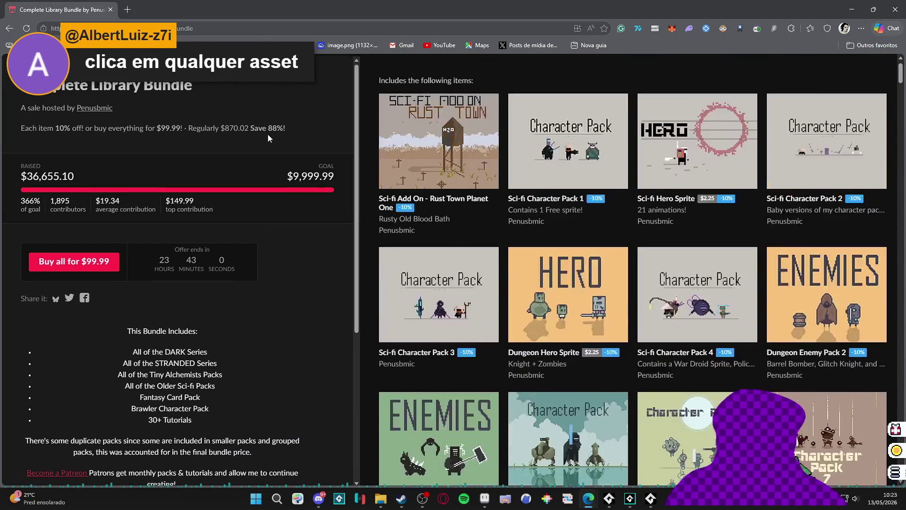
pyautogui.moveTo(902, 78); pyautogui.dragTo(900, 147)
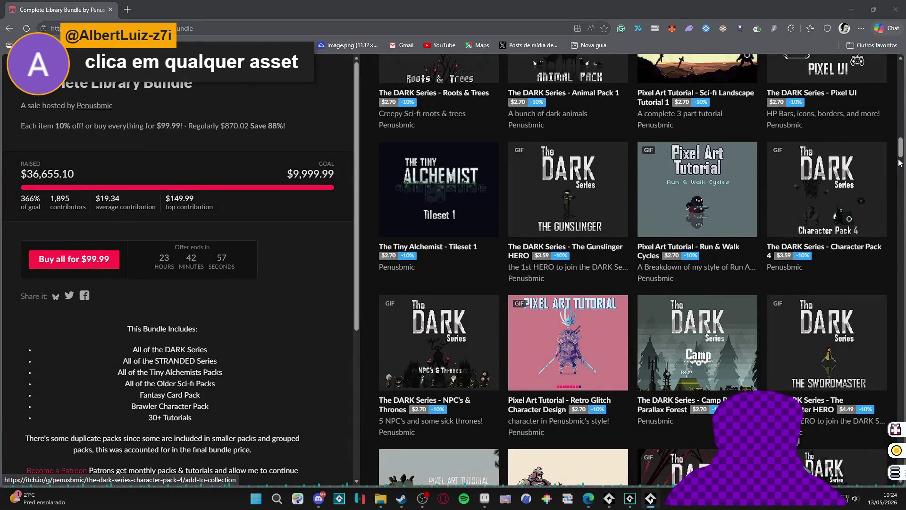
pyautogui.moveTo(900, 163); pyautogui.dragTo(900, 80)
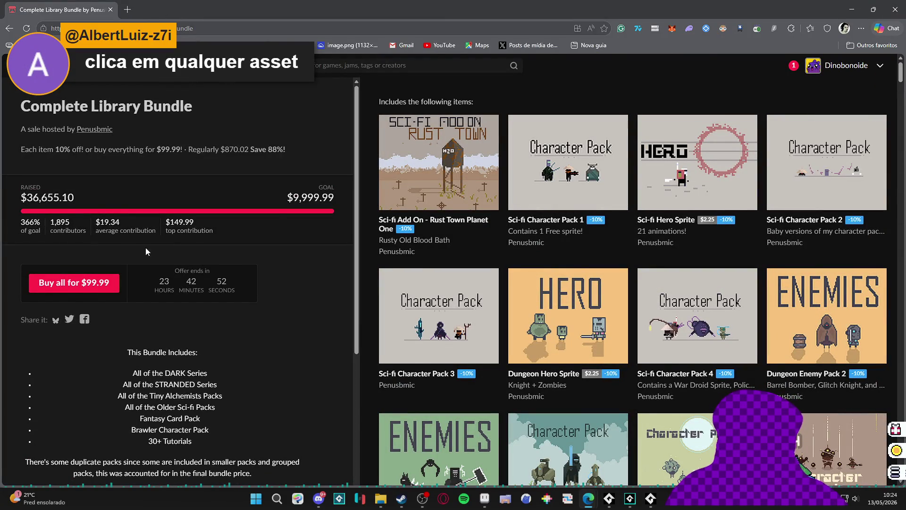
pyautogui.scroll(-3, 146, 251)
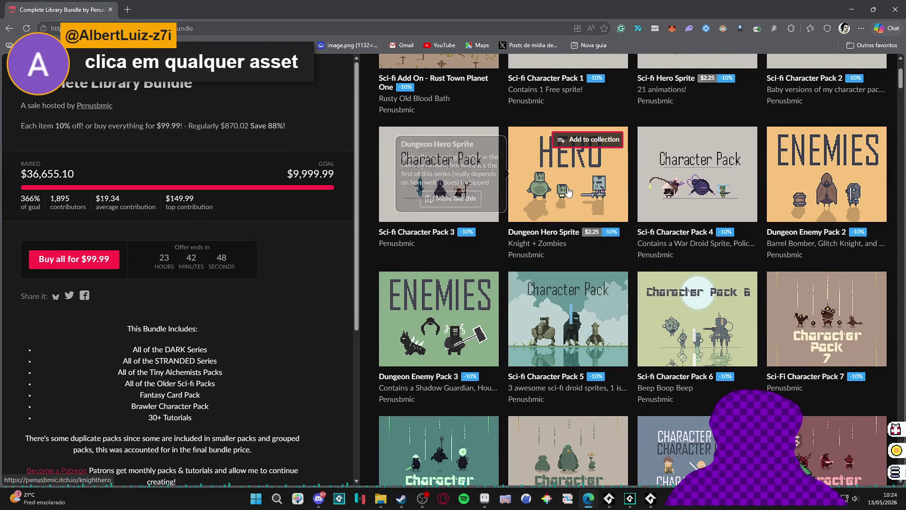
# Step: Preview the Dungeon Hero Sprite and Sci-fi Character Pack 4 pages, then return to the bundle
pyautogui.click(573, 203)
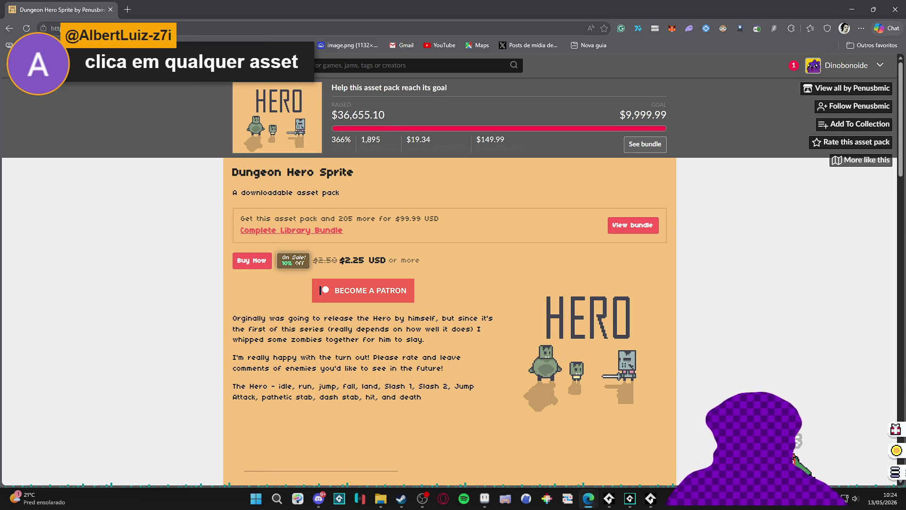
pyautogui.hotkey('alt', 'Left')
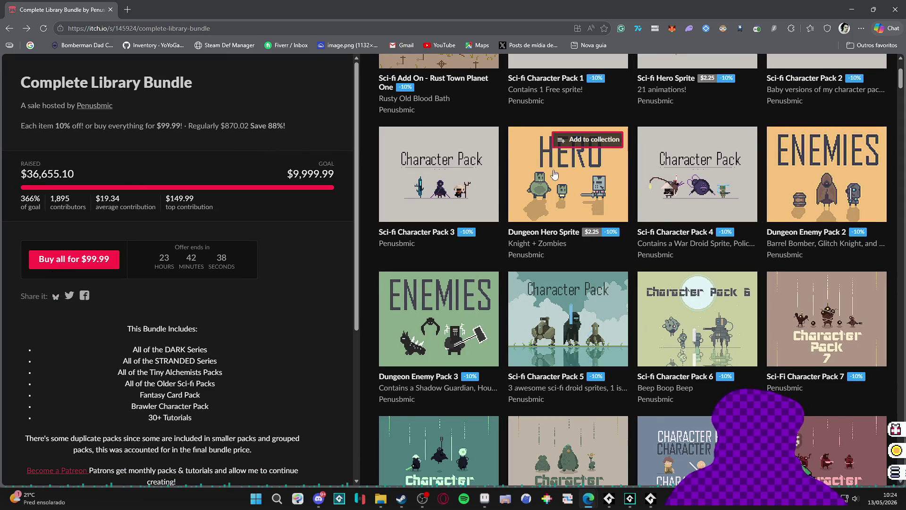
pyautogui.click(689, 201)
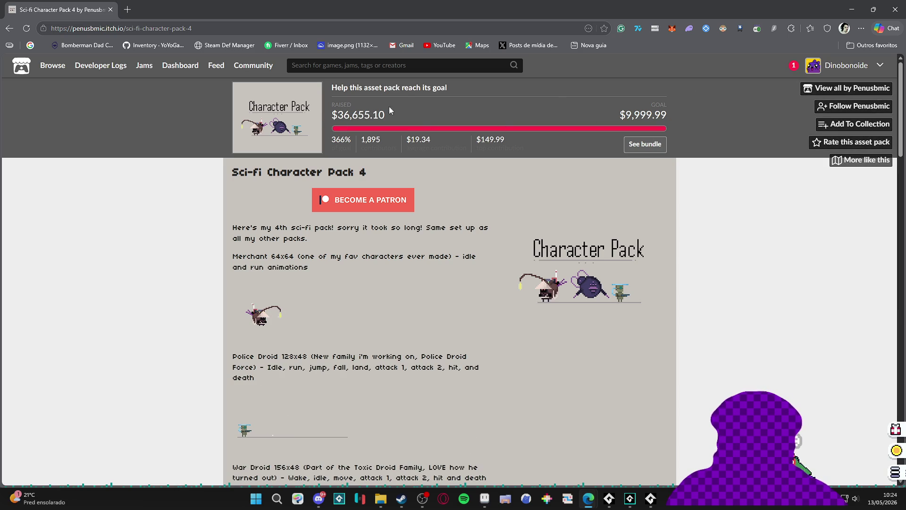
pyautogui.scroll(-5, 401, 123)
pyautogui.scroll(5, 400, 122)
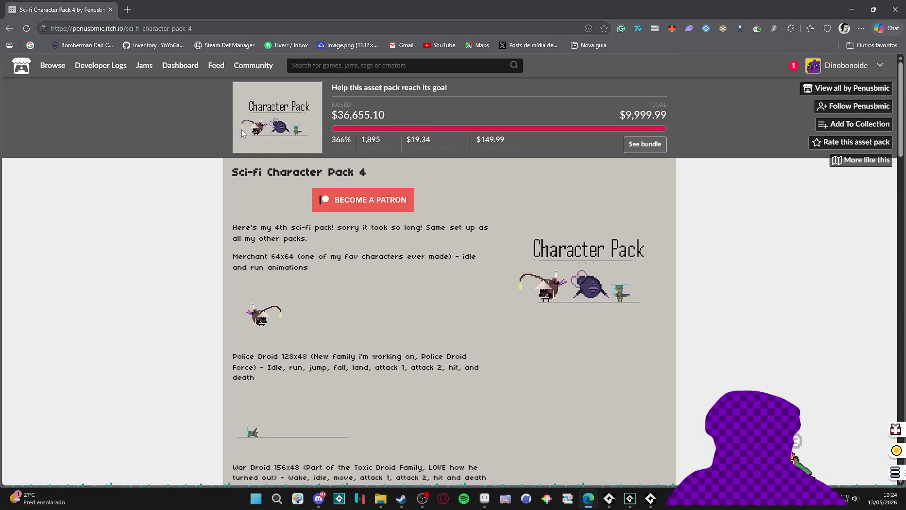
pyautogui.scroll(-5, 259, 177)
pyautogui.scroll(-6, 256, 173)
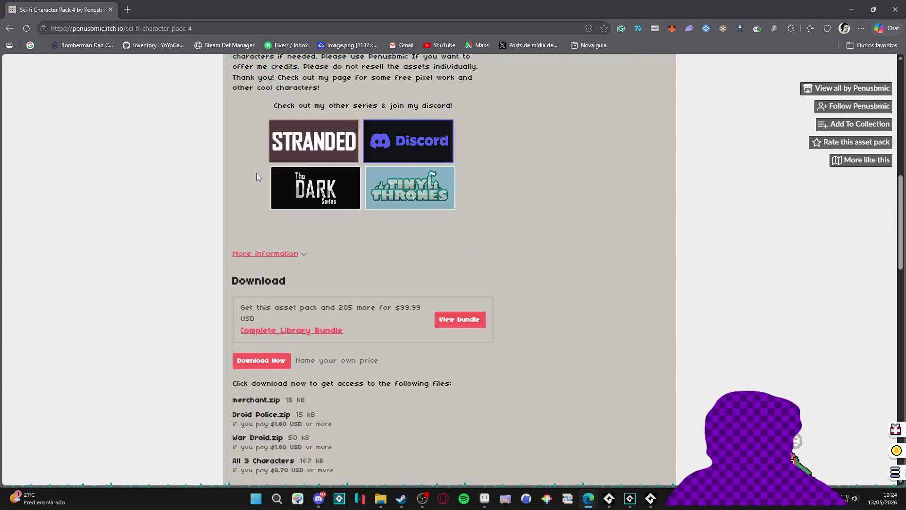
pyautogui.scroll(11, 257, 172)
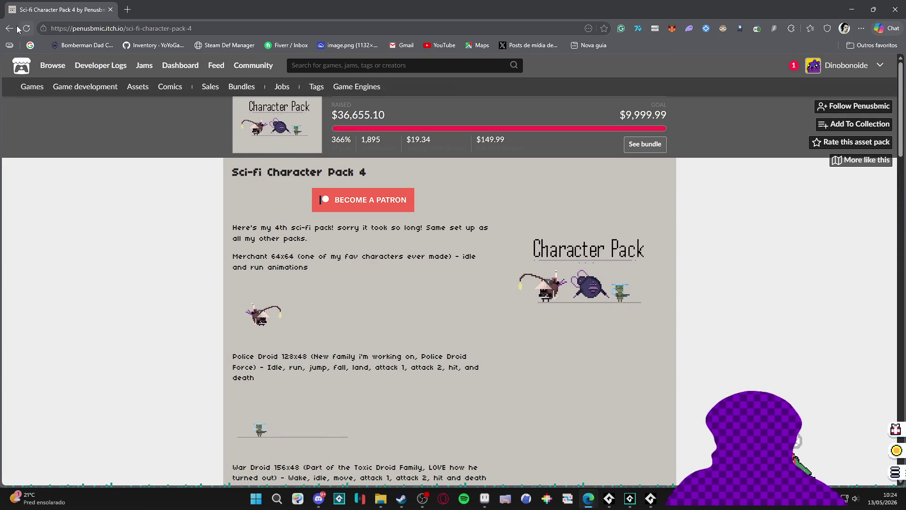
pyautogui.click(9, 29)
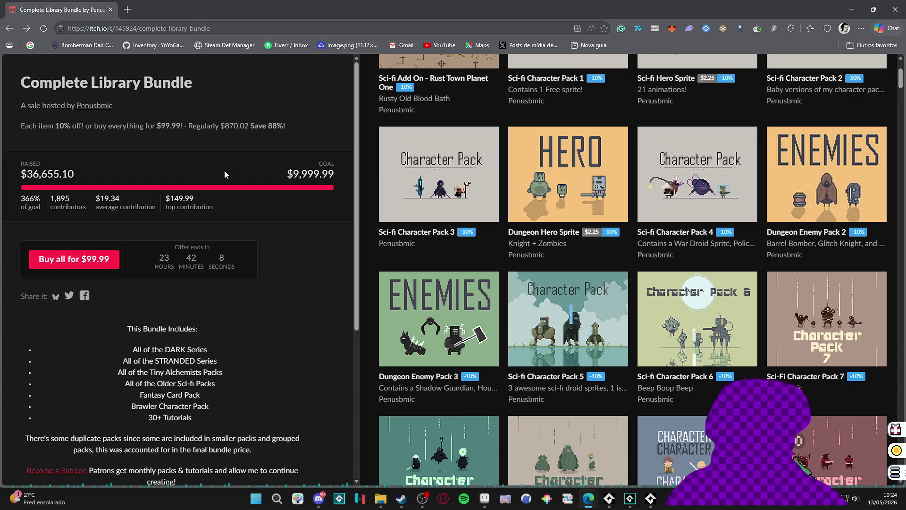
pyautogui.scroll(3, 736, 312)
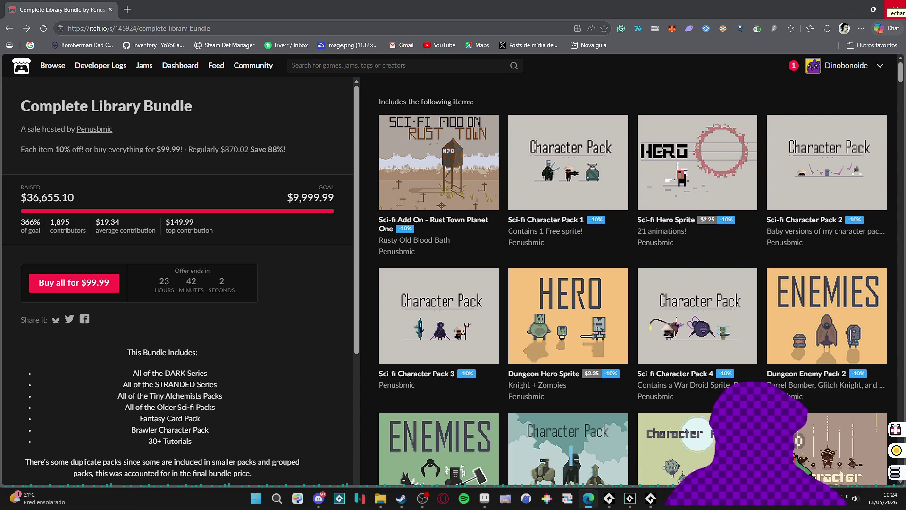
# Step: Close the browser and the extra sprites, keeping the unsaved item_cast open
pyautogui.click(895, 6)
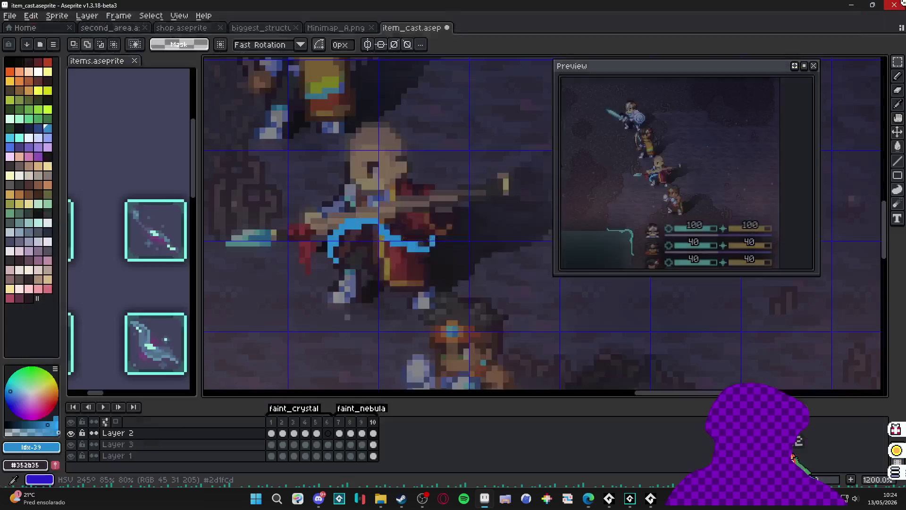
pyautogui.click(895, 6)
pyautogui.click(514, 276)
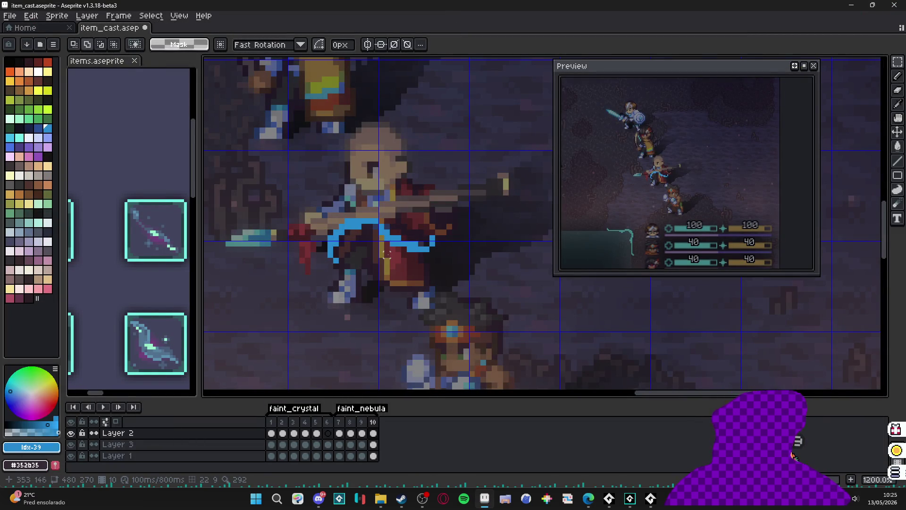
pyautogui.scroll(-4, 387, 255)
pyautogui.scroll(3, 387, 255)
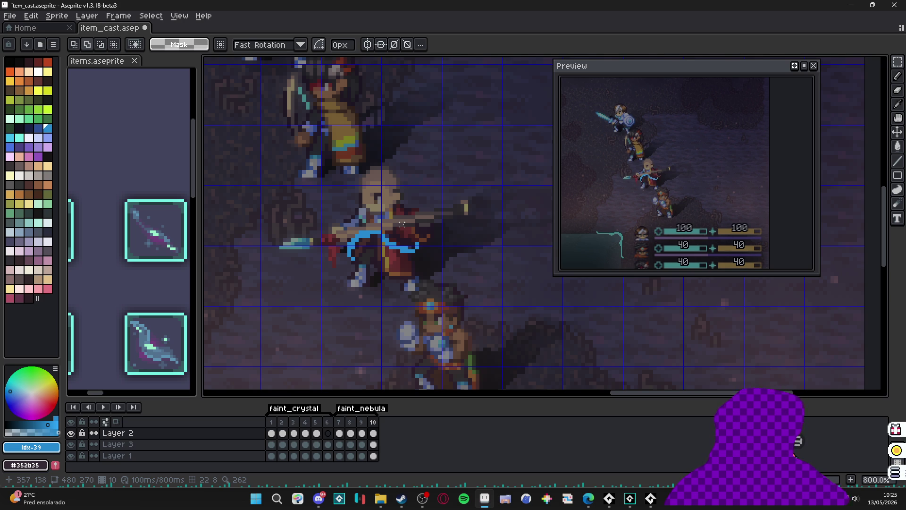
# Step: Step through frames 7, 8, 9 and 10 to review the blue arc
pyautogui.click(339, 431)
pyautogui.click(354, 427)
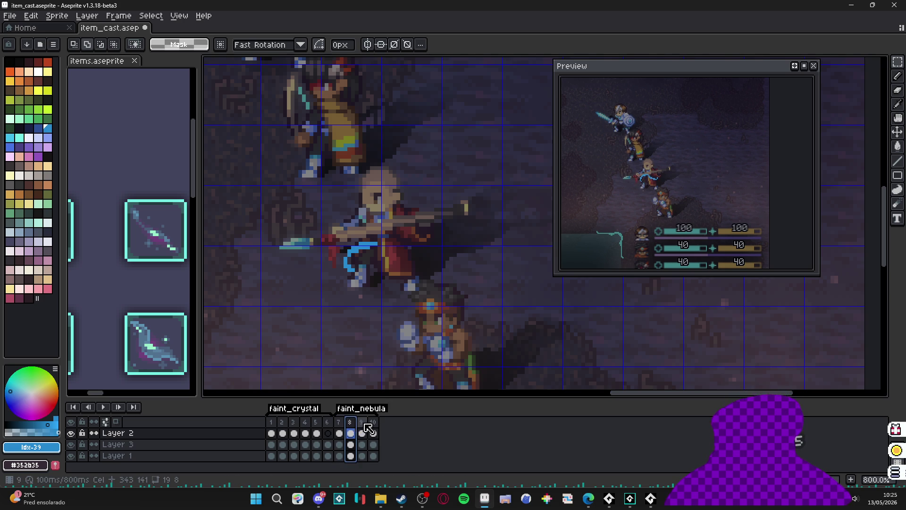
pyautogui.click(362, 428)
pyautogui.click(373, 427)
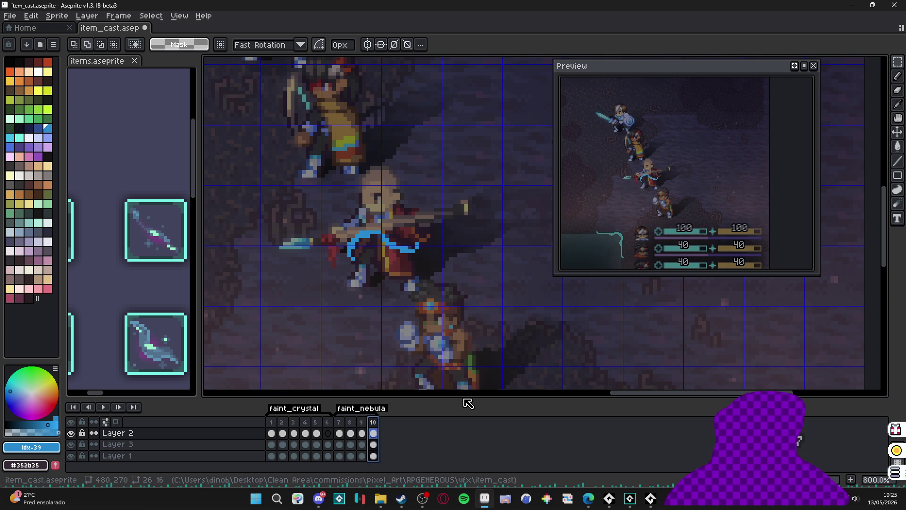
# Step: Sample the arc's blue and paint it above the arc and over the yellow strip's top
pyautogui.scroll(3, 361, 232)
pyautogui.press('i')
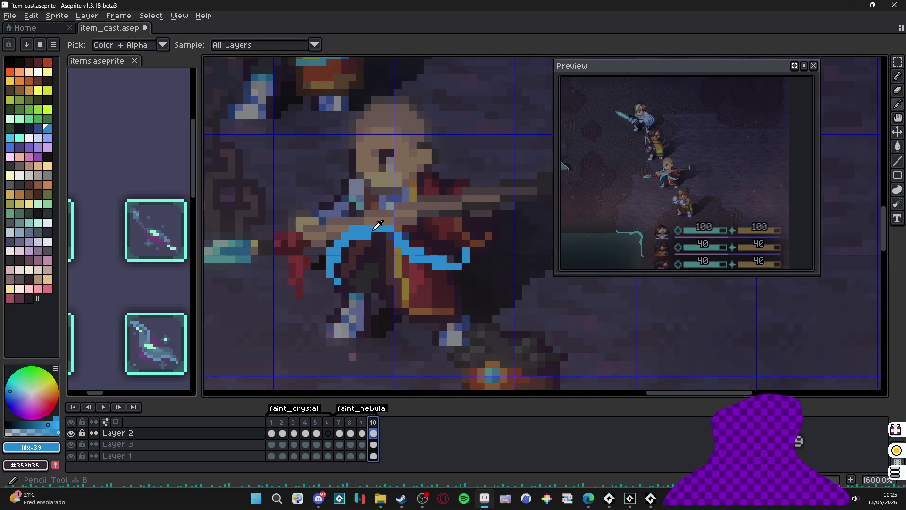
pyautogui.click(375, 230)
pyautogui.press('b')
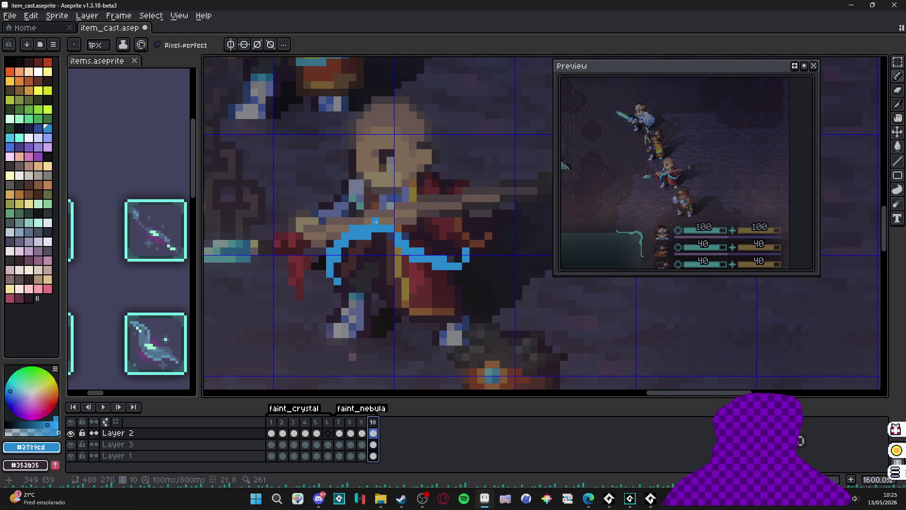
pyautogui.moveTo(376, 222)
pyautogui.mouseDown()
pyautogui.moveTo(395, 222)
pyautogui.moveTo(375, 231)
pyautogui.mouseUp()
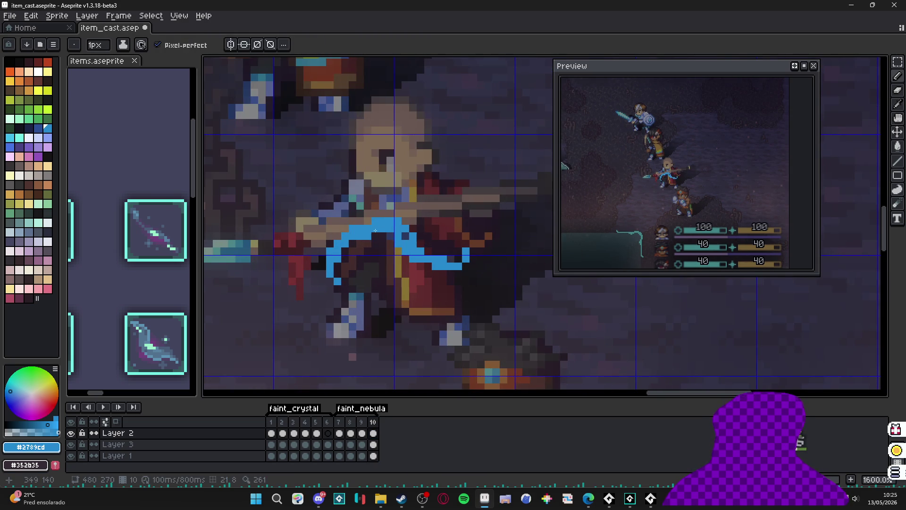
pyautogui.press('b')
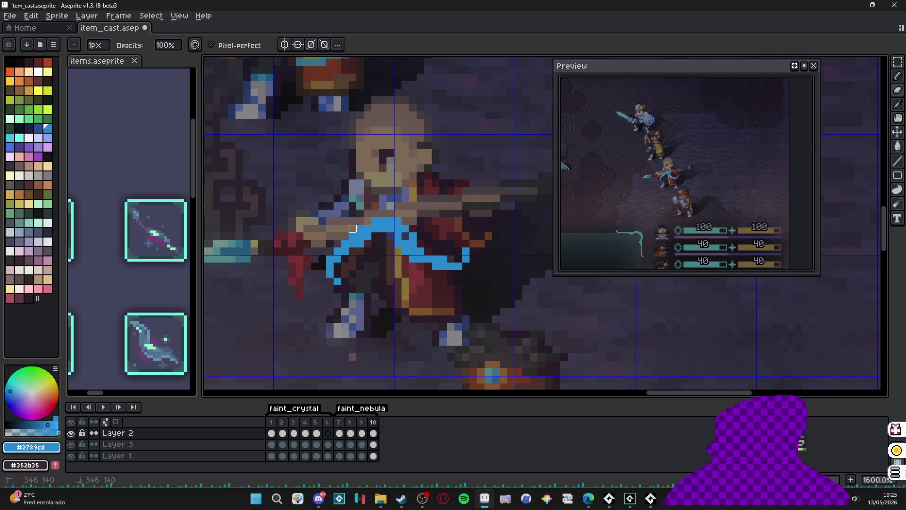
pyautogui.press('b')
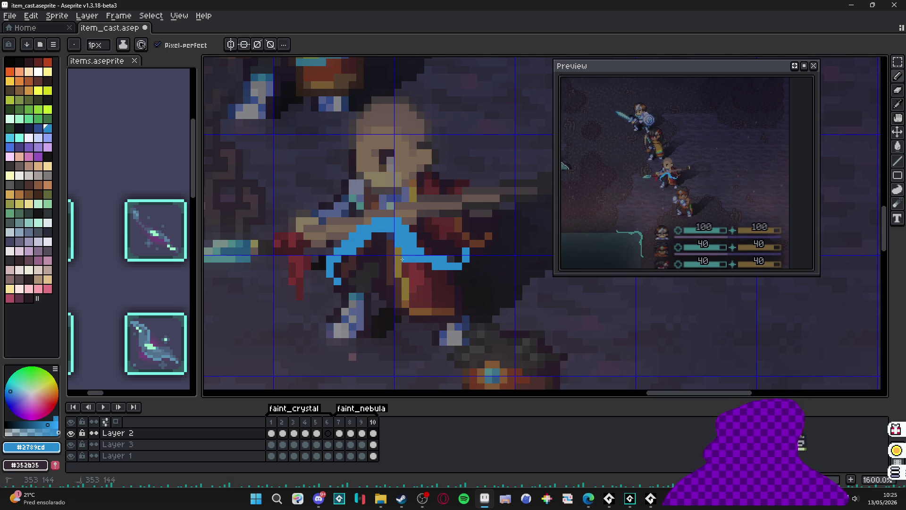
pyautogui.moveTo(401, 254); pyautogui.dragTo(402, 261)
pyautogui.press('b')
pyautogui.click(420, 250)
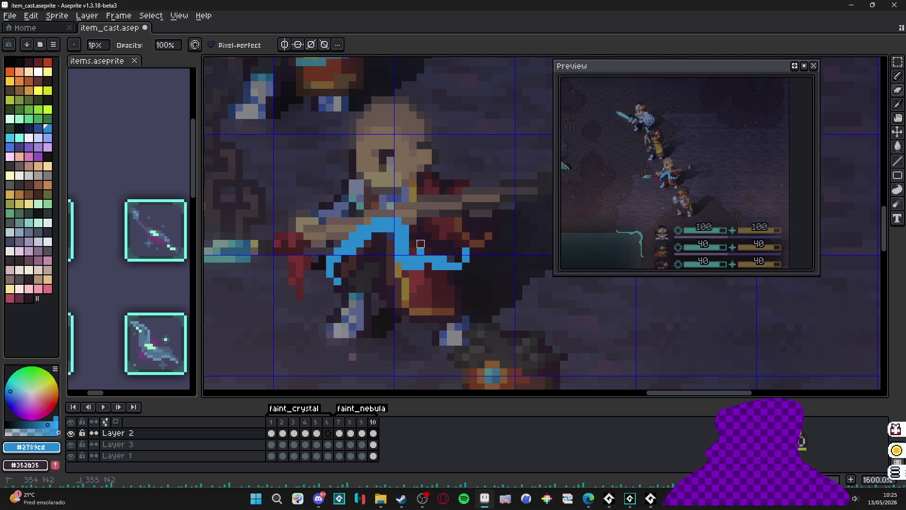
pyautogui.press('b')
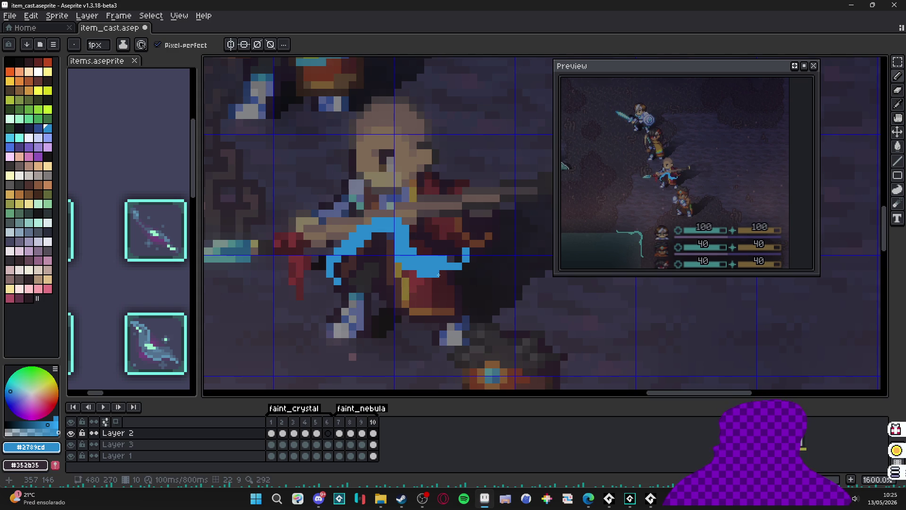
pyautogui.press('b')
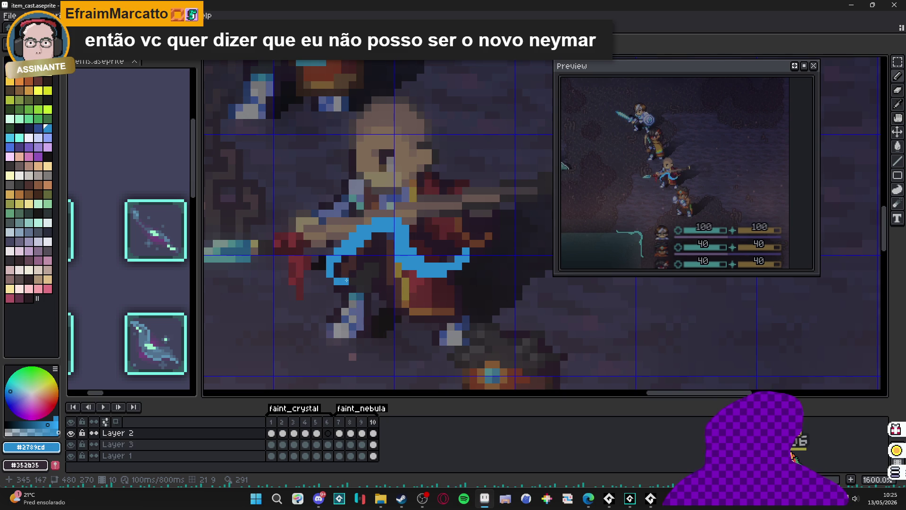
# Step: Add blue pixels at the arc's left edge and right end, erasing stray pixels nearby
pyautogui.scroll(2, 336, 278)
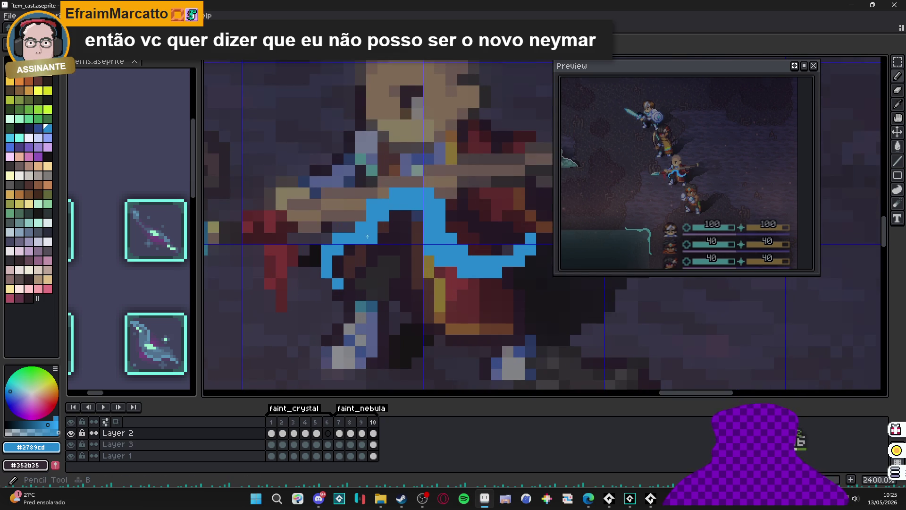
pyautogui.moveTo(349, 250); pyautogui.dragTo(361, 250)
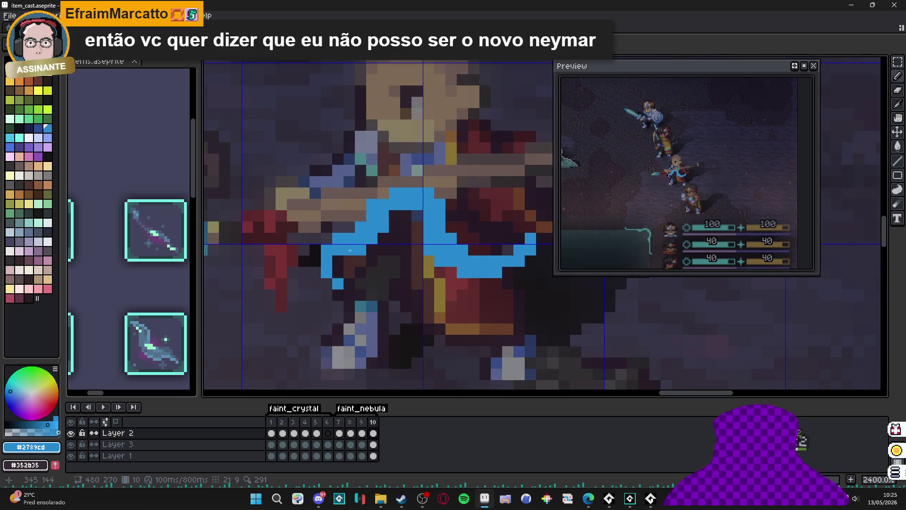
pyautogui.hotkey('ctrl', 'z')
pyautogui.click(339, 258)
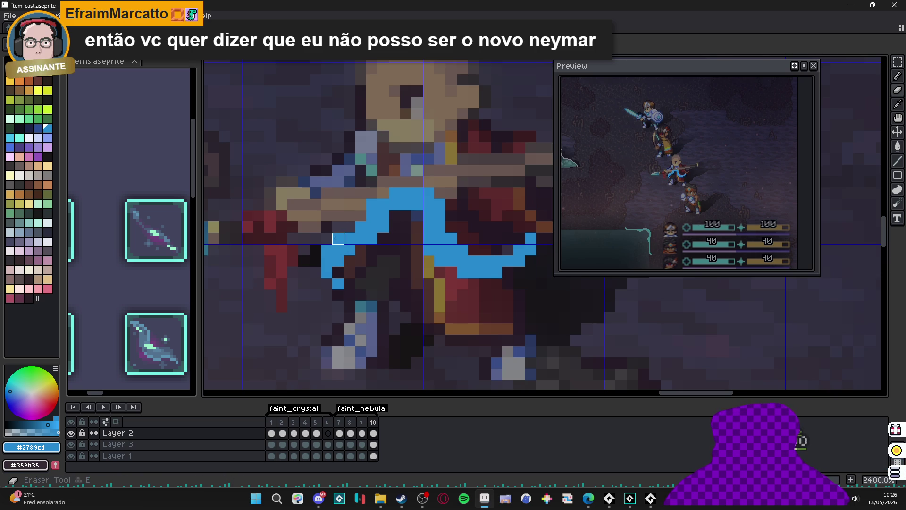
pyautogui.rightClick(338, 239)
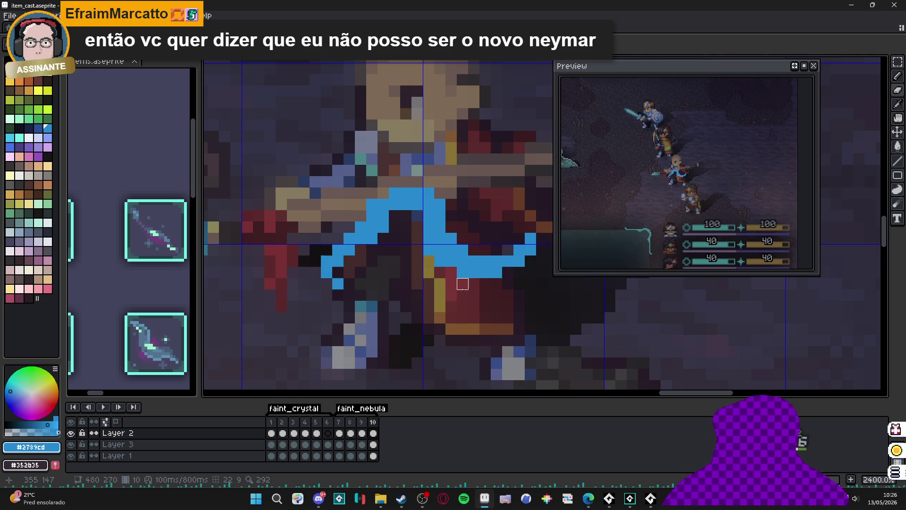
pyautogui.click(505, 248)
pyautogui.click(516, 238)
pyautogui.press('e')
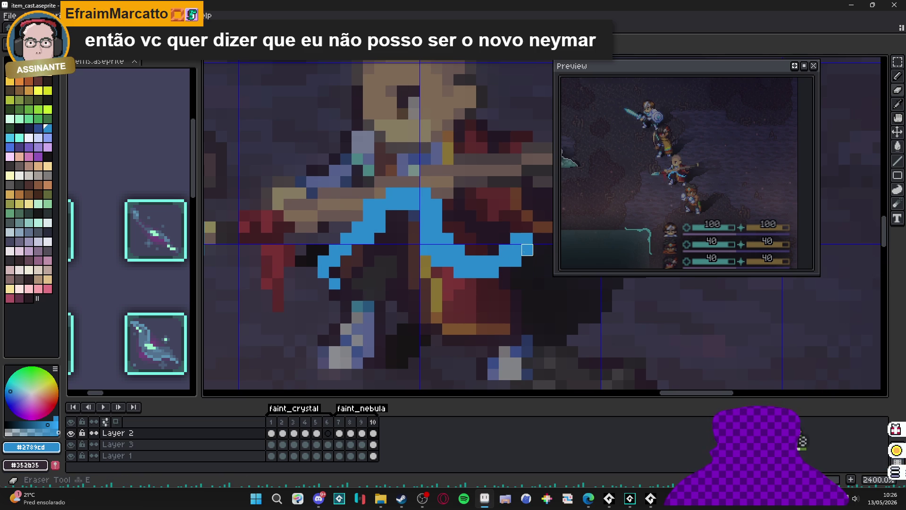
pyautogui.click(516, 261)
pyautogui.click(493, 272)
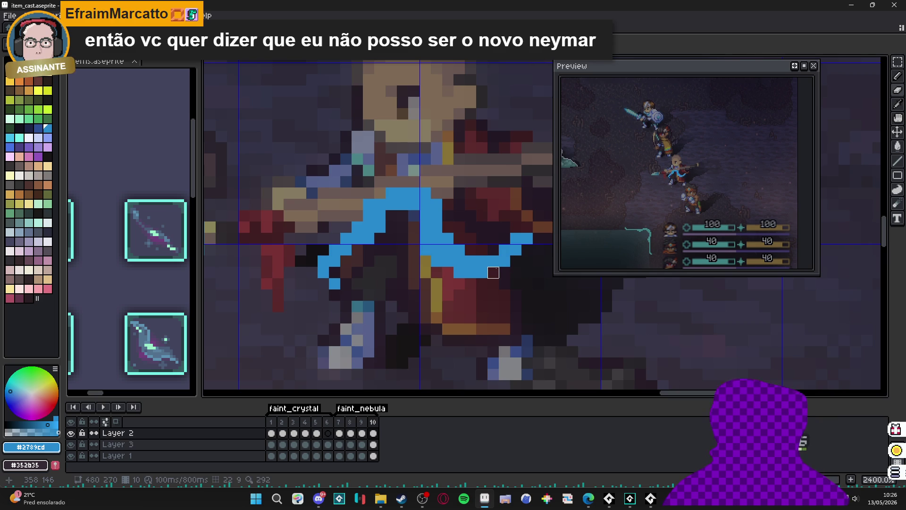
pyautogui.scroll(-6, 494, 261)
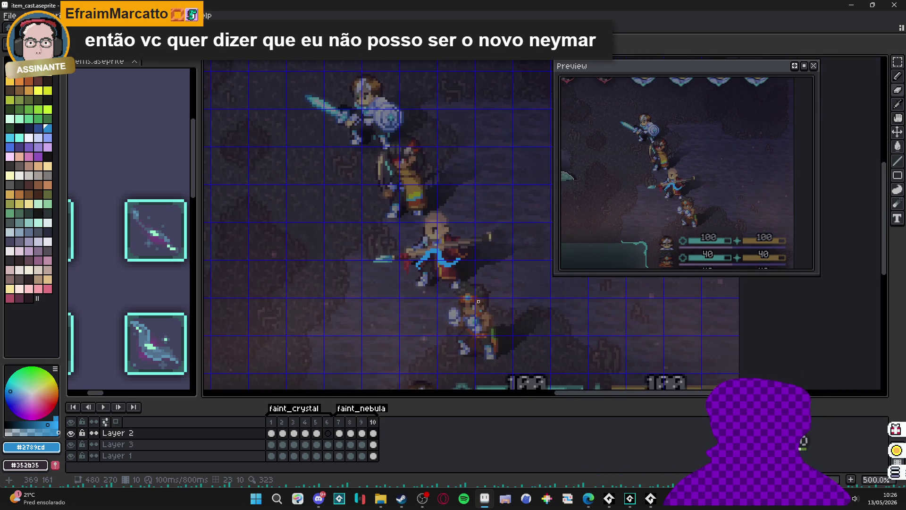
# Step: Flip through frames 7 to 10 to review how the arc develops
pyautogui.click(349, 421)
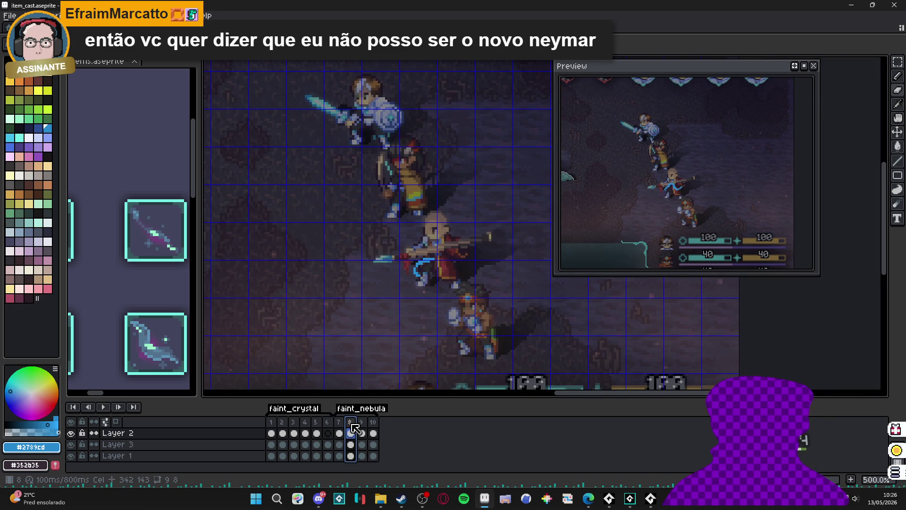
pyautogui.click(362, 421)
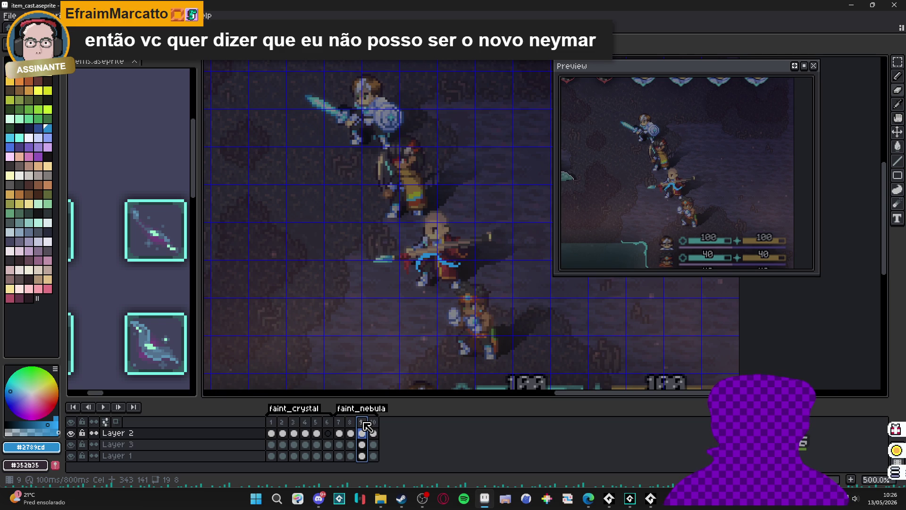
pyautogui.click(344, 425)
pyautogui.click(352, 424)
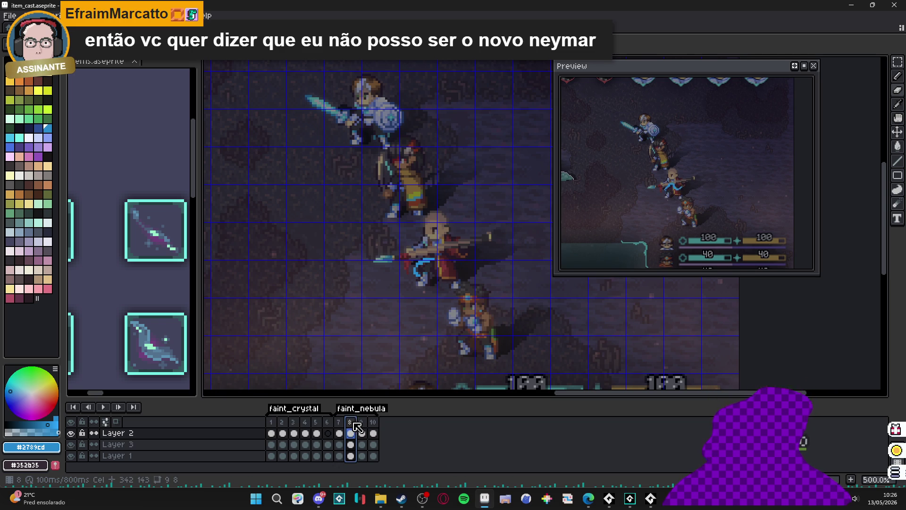
pyautogui.click(362, 422)
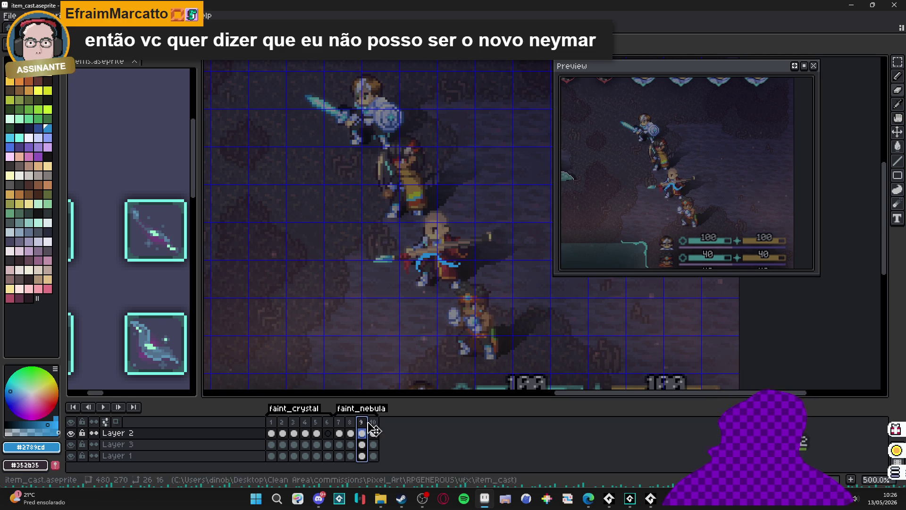
pyautogui.click(372, 422)
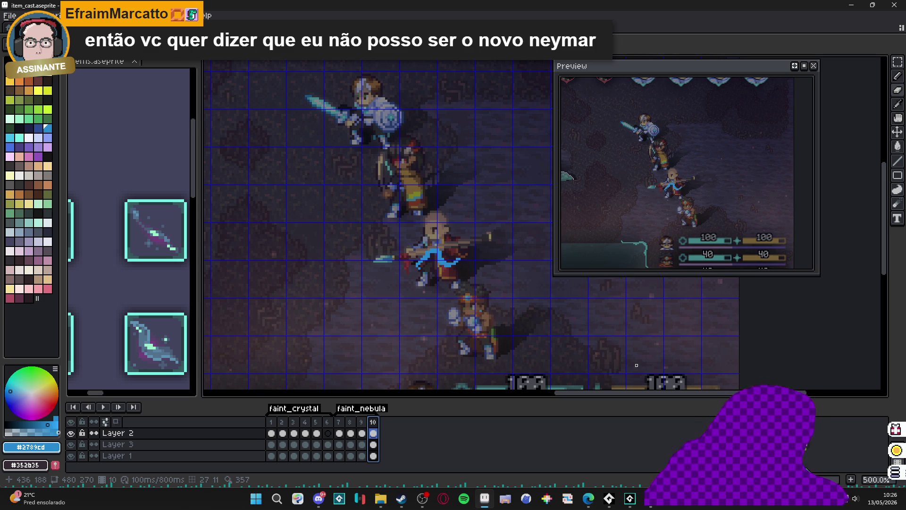
# Step: Add frame 11 and nudge the blue arc over the middle character slightly
pyautogui.hotkey('alt', 'n')
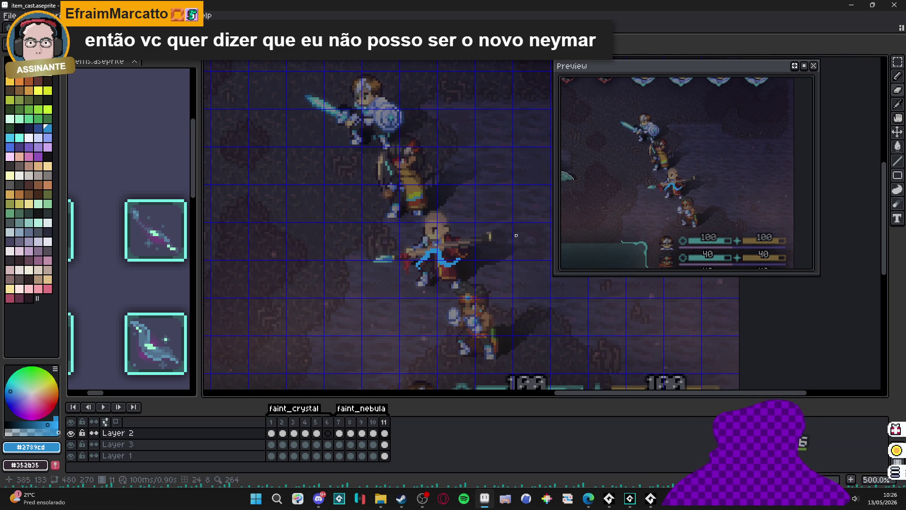
pyautogui.scroll(4, 515, 235)
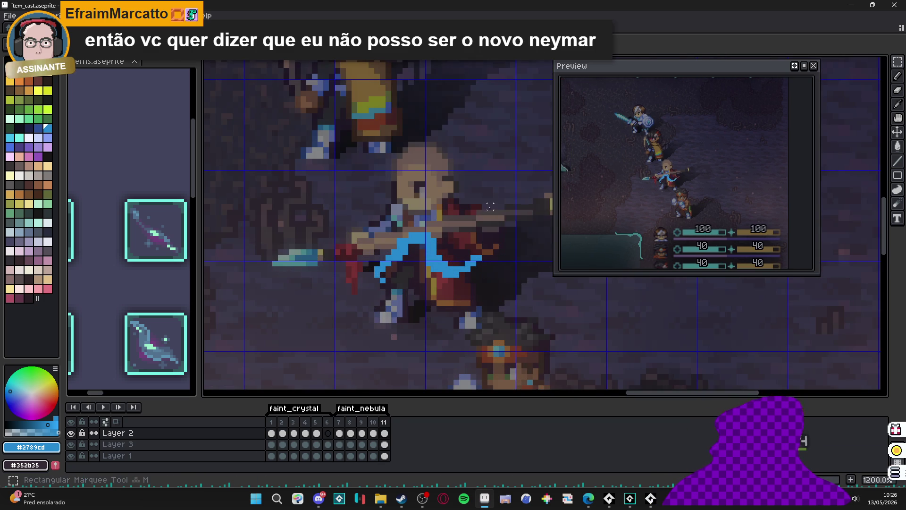
pyautogui.moveTo(490, 207); pyautogui.dragTo(346, 345)
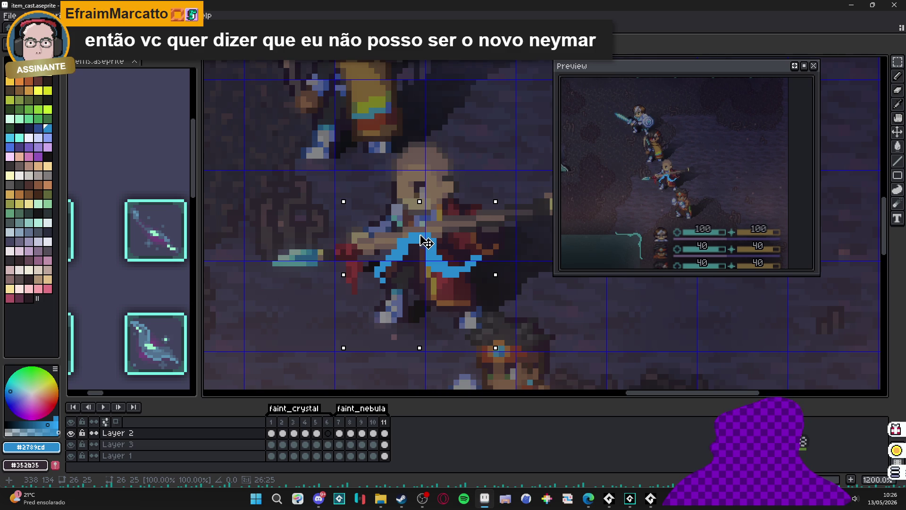
pyautogui.moveTo(426, 241); pyautogui.dragTo(424, 236)
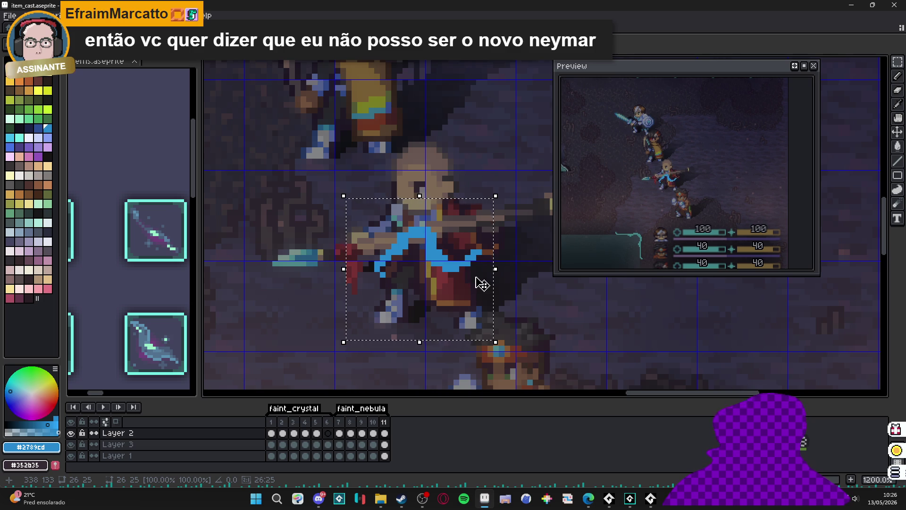
pyautogui.hotkey('ctrl', 'd')
# Step: Paint blue pixels into the arc's middle and right side, then trim its right end
pyautogui.scroll(3, 473, 274)
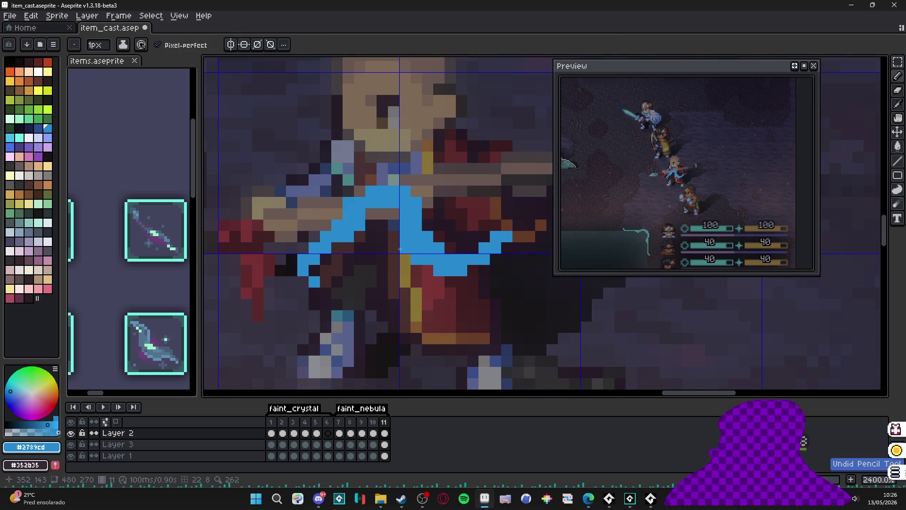
pyautogui.click(394, 248)
pyautogui.click(394, 237)
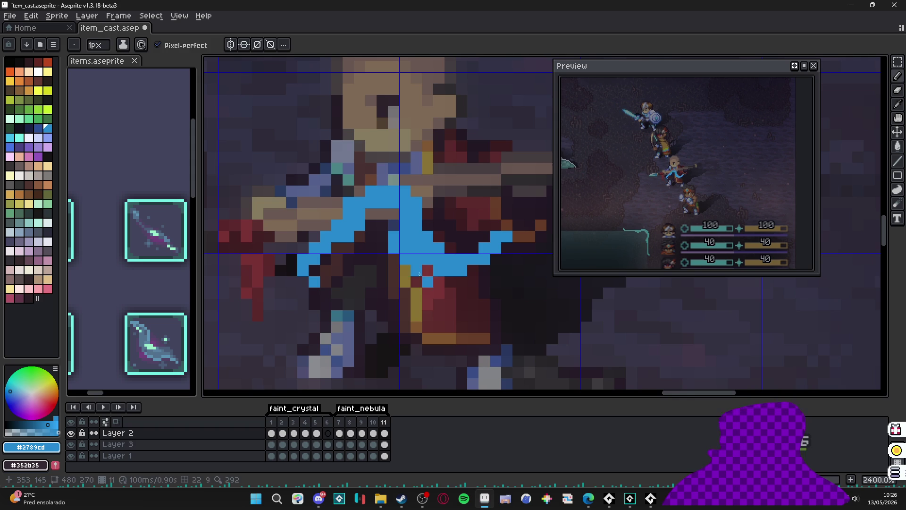
pyautogui.click(427, 270)
pyautogui.press('e')
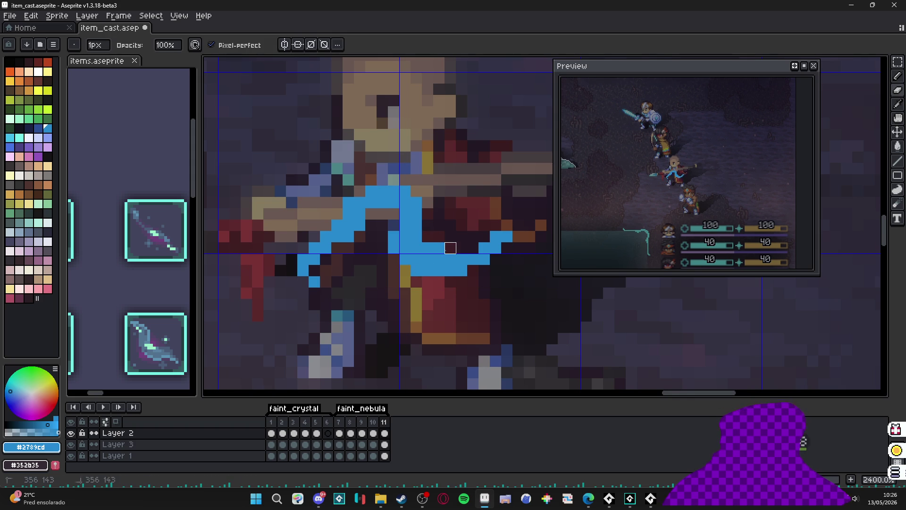
pyautogui.press('b')
pyautogui.moveTo(473, 248); pyautogui.dragTo(484, 236)
pyautogui.press('e')
pyautogui.click(484, 259)
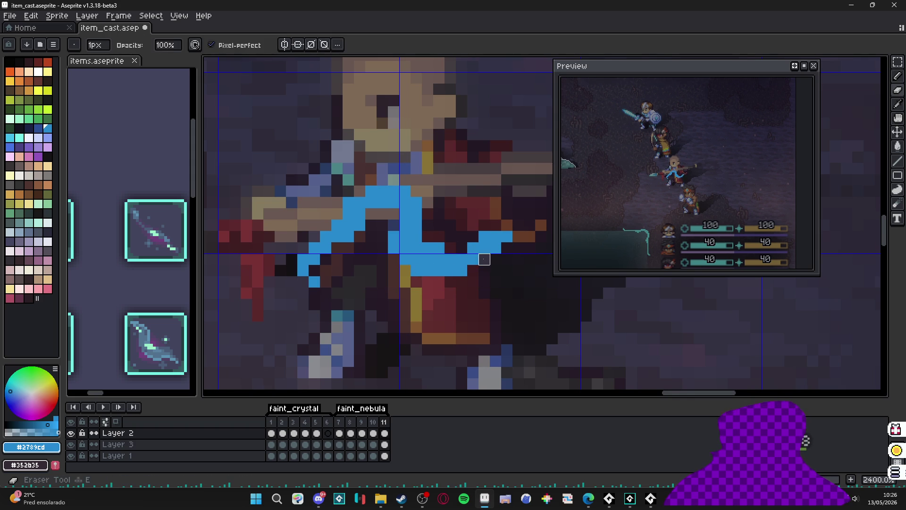
pyautogui.click(485, 248)
pyautogui.click(496, 248)
pyautogui.click(507, 236)
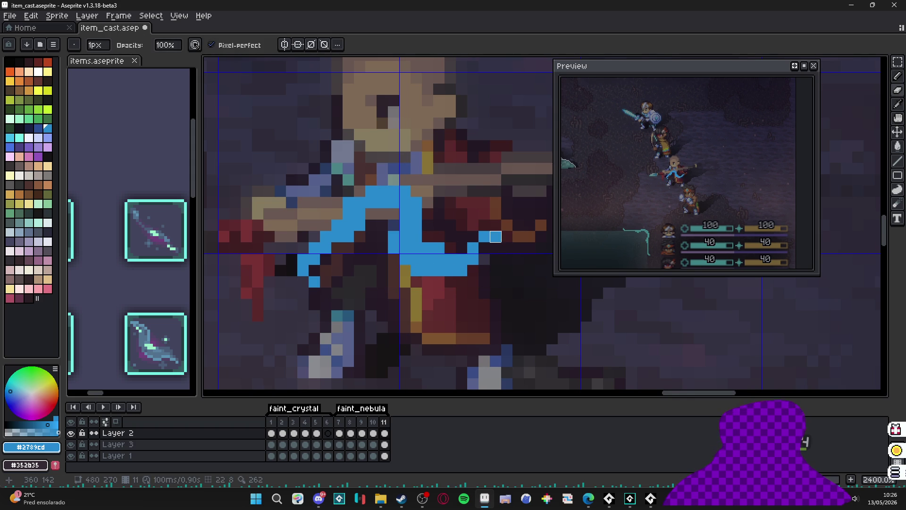
# Step: Extend the blue shape upward and lengthen the arc two pixels to the left
pyautogui.press('b')
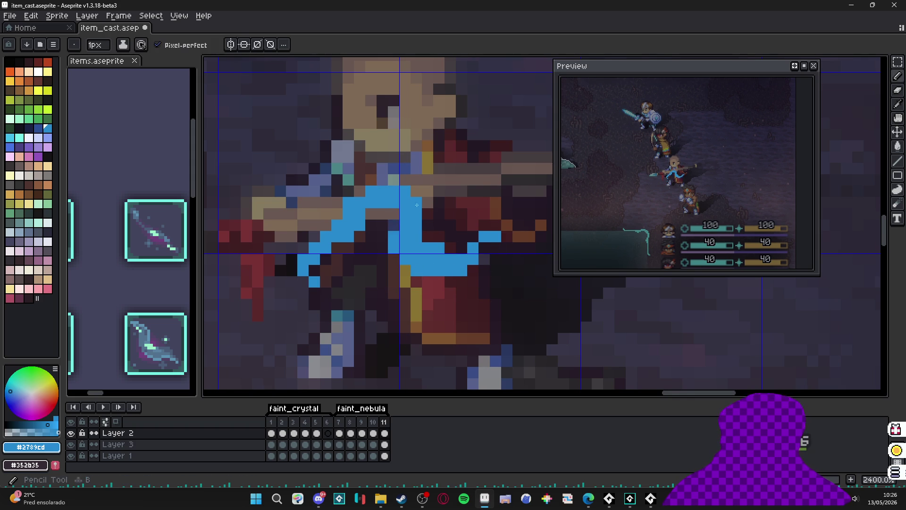
pyautogui.moveTo(423, 209)
pyautogui.mouseDown()
pyautogui.moveTo(427, 201)
pyautogui.moveTo(417, 191)
pyautogui.mouseUp()
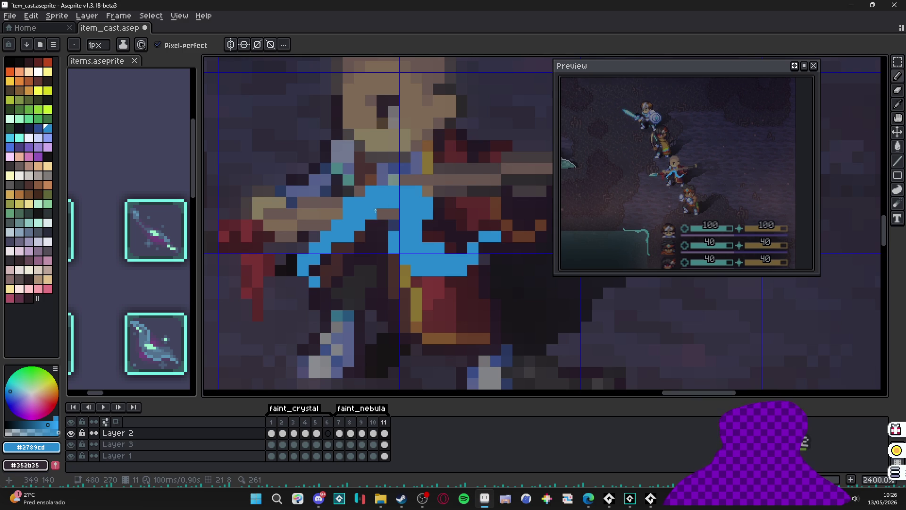
pyautogui.click(369, 235)
pyautogui.click(343, 248)
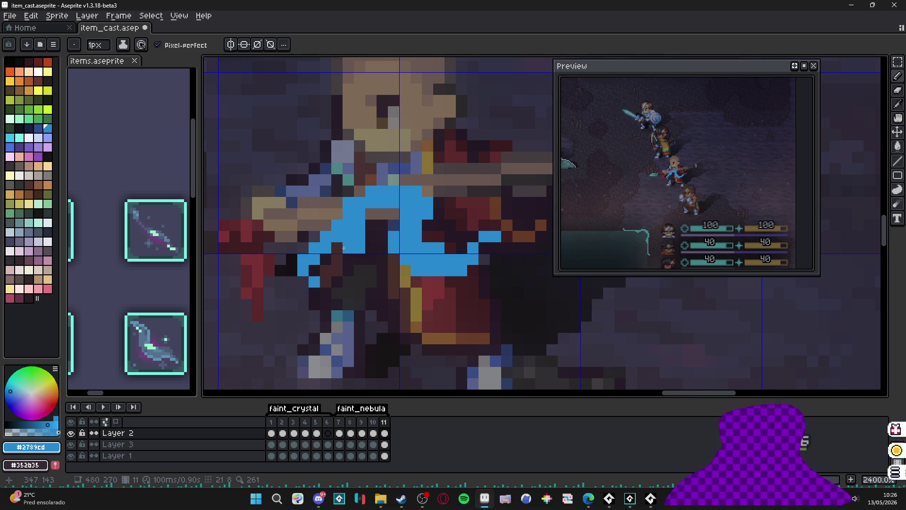
pyautogui.click(334, 246)
# Step: Draw a diagonal blue stroke down-left and clean up the arc's lower-left pixels
pyautogui.hscroll(-1, 334, 240)
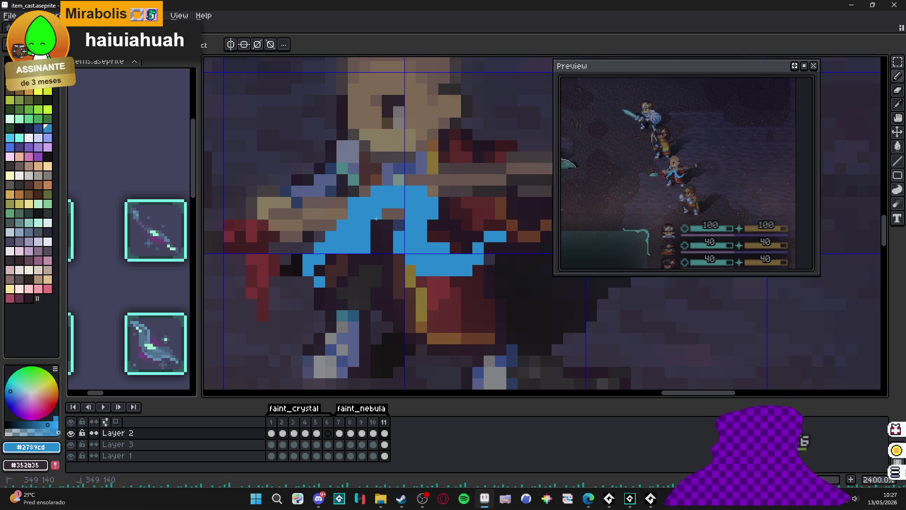
pyautogui.press('b')
pyautogui.moveTo(354, 214)
pyautogui.mouseDown()
pyautogui.moveTo(308, 248)
pyautogui.moveTo(319, 282)
pyautogui.mouseUp()
pyautogui.press('e')
pyautogui.press('b')
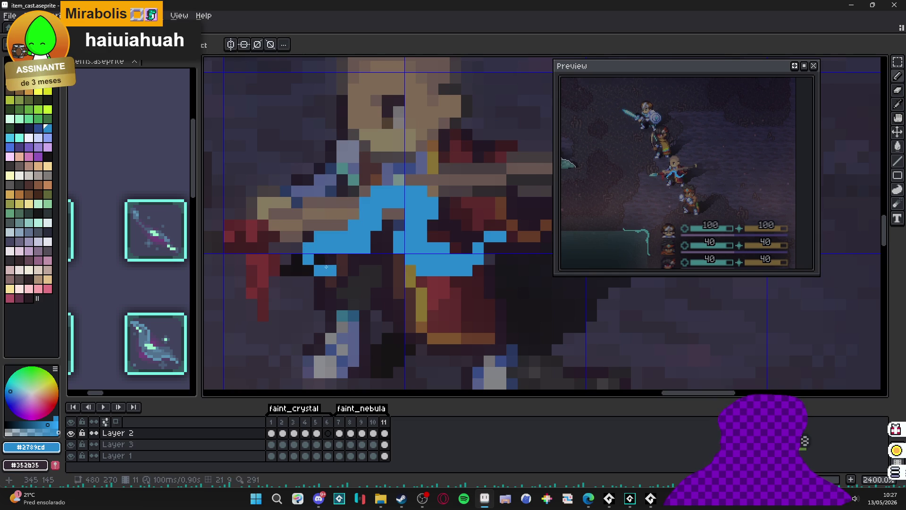
pyautogui.click(327, 267)
pyautogui.press('e')
pyautogui.click(320, 237)
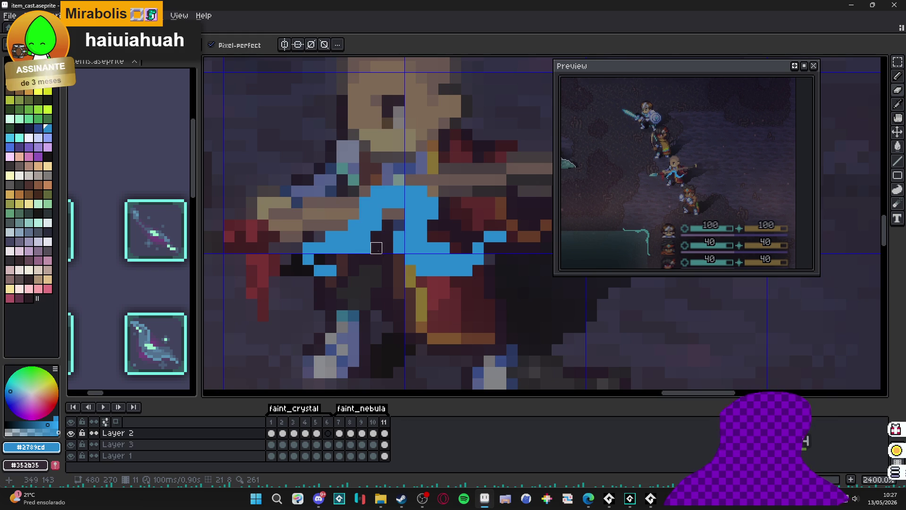
pyautogui.press('b')
pyautogui.click(346, 203)
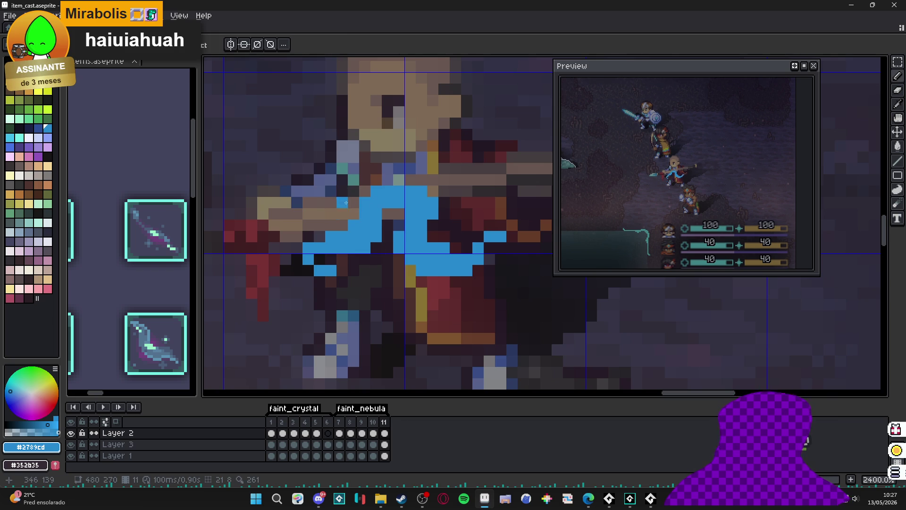
pyautogui.hotkey('ctrl', 'z')
pyautogui.press('e')
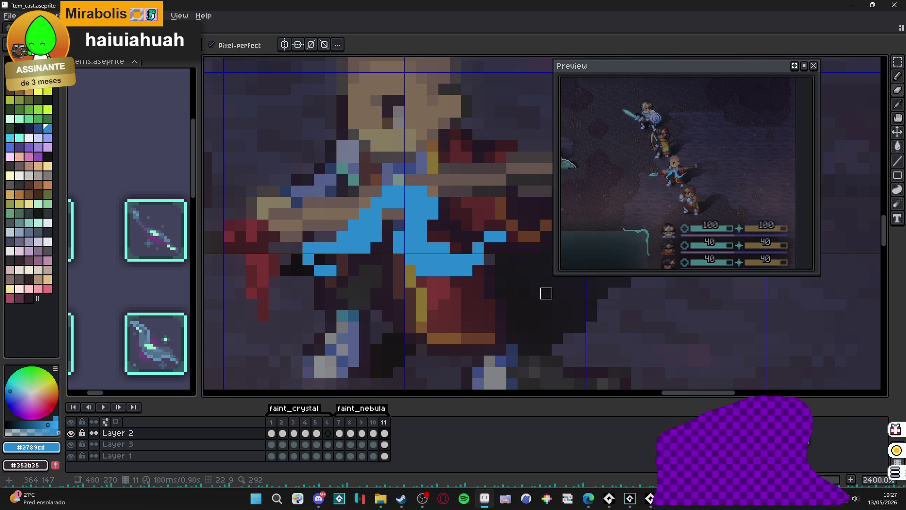
pyautogui.scroll(-2, 432, 282)
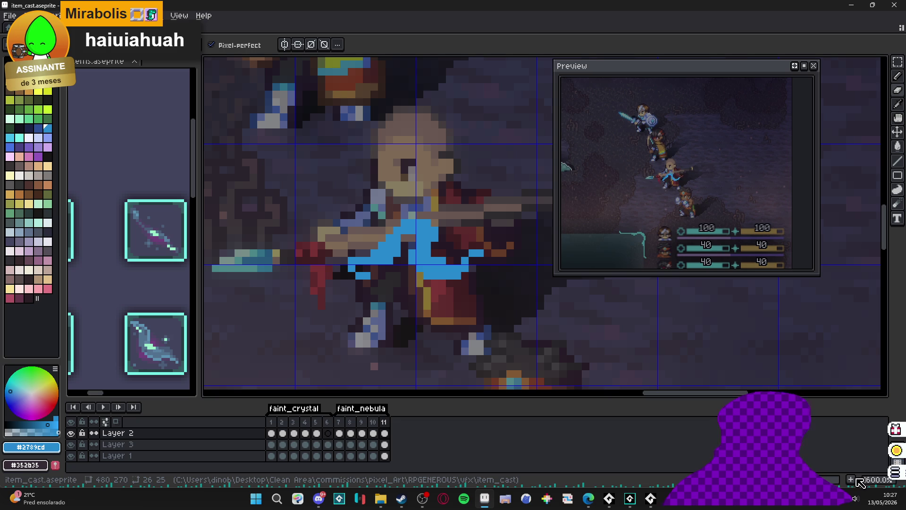
# Step: Add frame 12 and erase two blue pixels at the arc's left end
pyautogui.hotkey('alt', 'n')
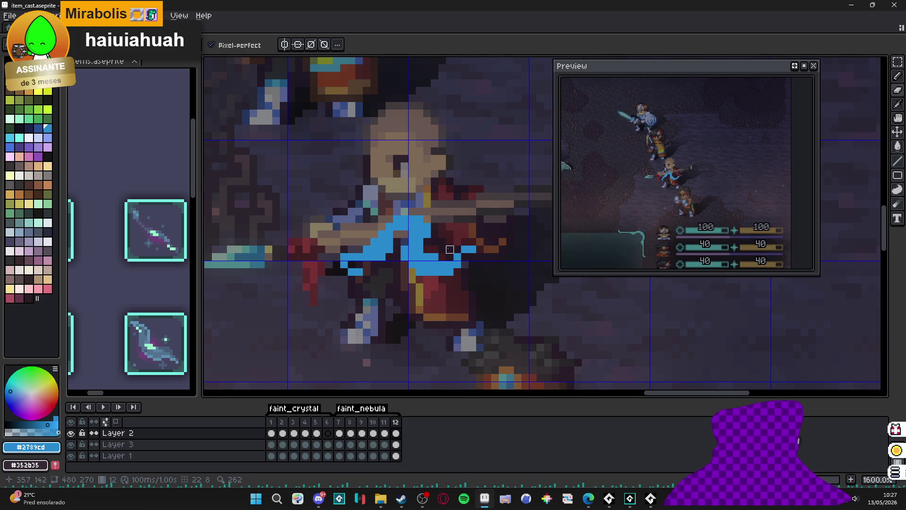
pyautogui.scroll(2, 394, 238)
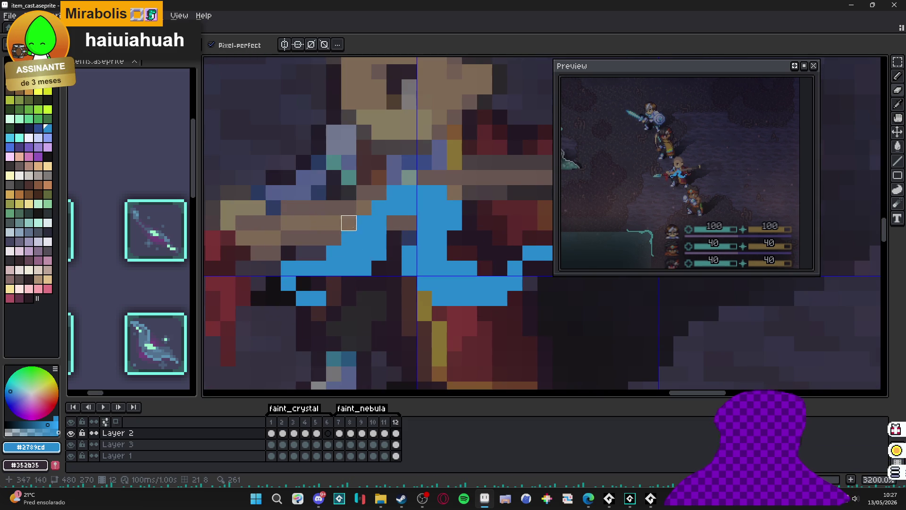
pyautogui.press('v')
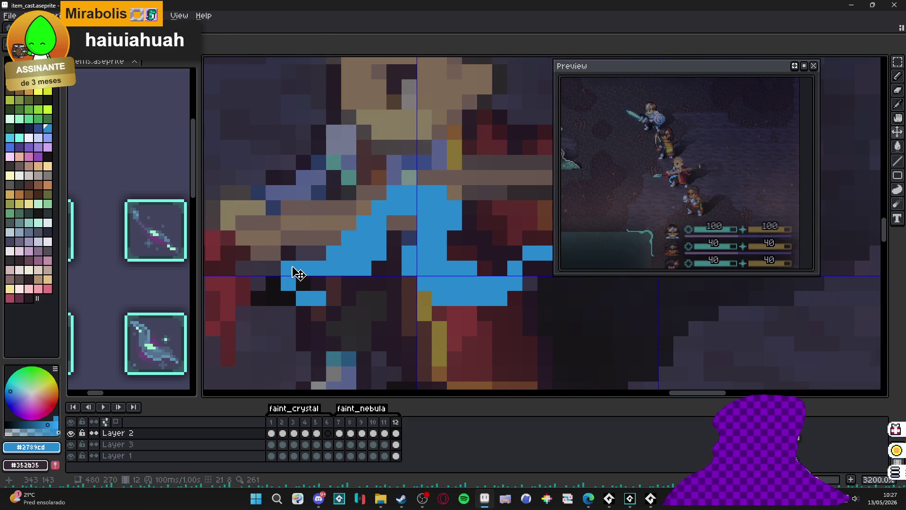
pyautogui.press('m')
pyautogui.press('e')
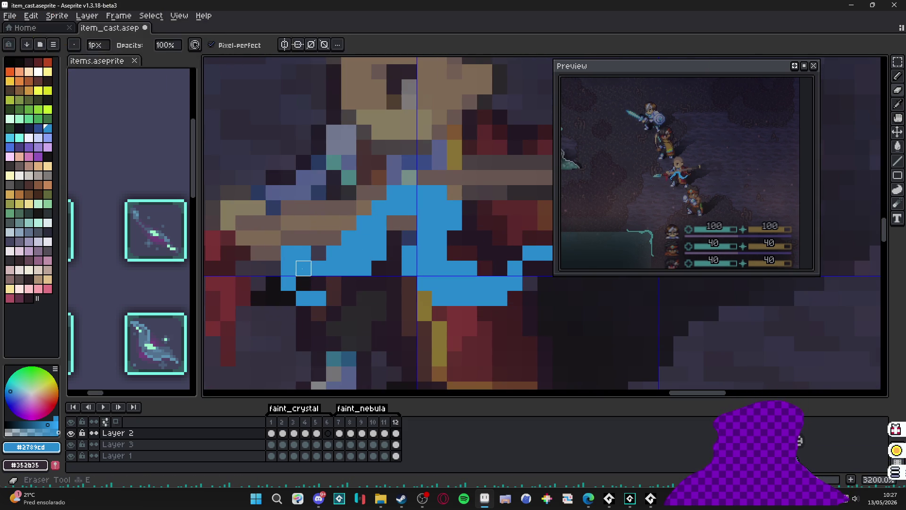
pyautogui.click(303, 268)
pyautogui.click(288, 253)
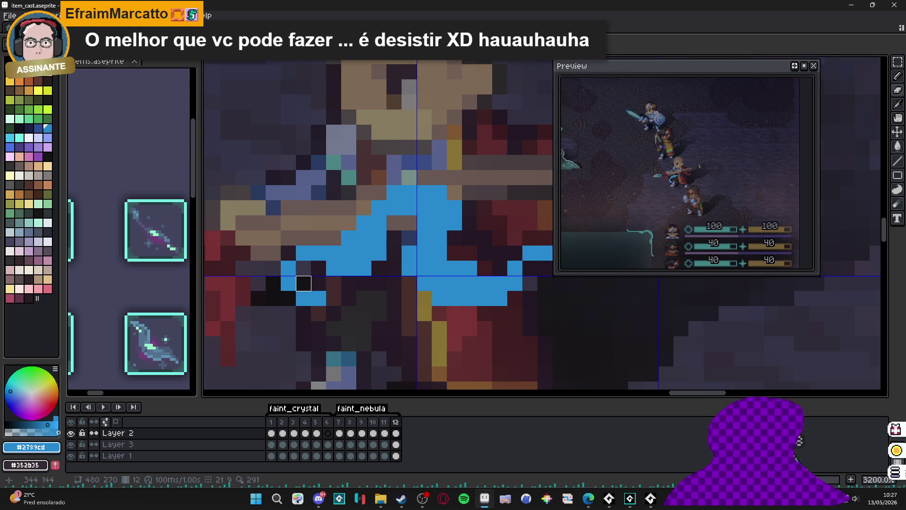
# Step: Repaint the arc's lower-left pixels in blue, darken one, and add a pixel on top
pyautogui.press('b')
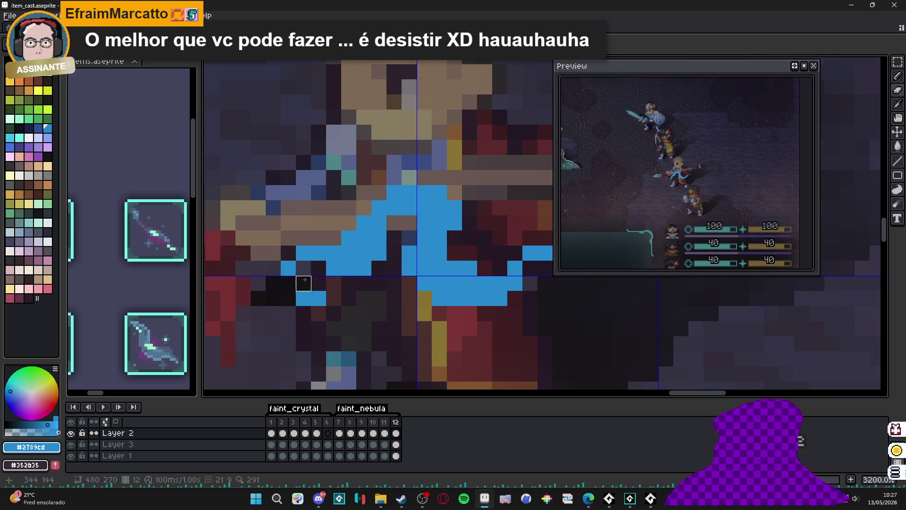
pyautogui.moveTo(302, 279); pyautogui.dragTo(292, 278)
pyautogui.rightClick(318, 298)
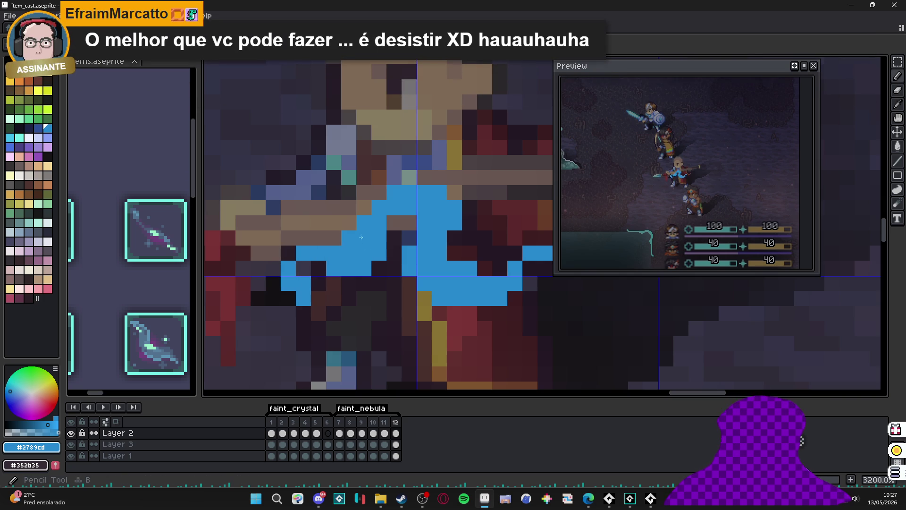
pyautogui.press('b')
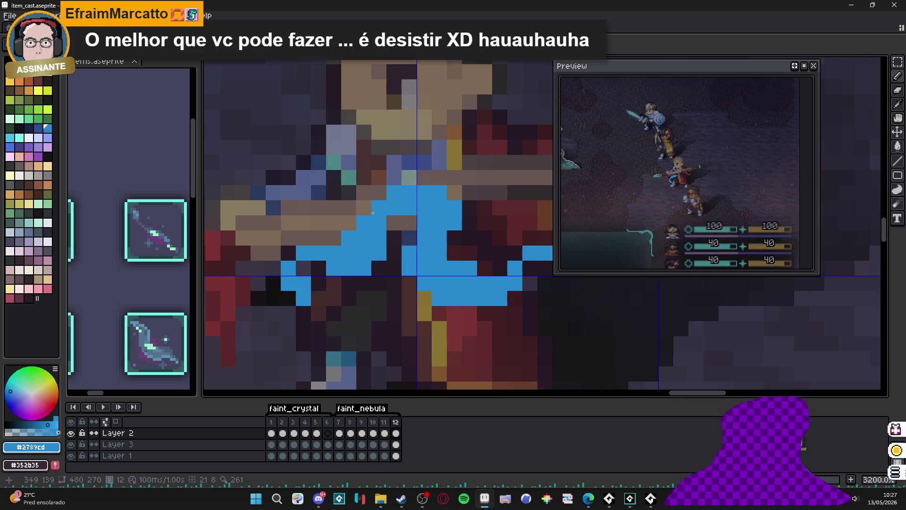
pyautogui.click(366, 208)
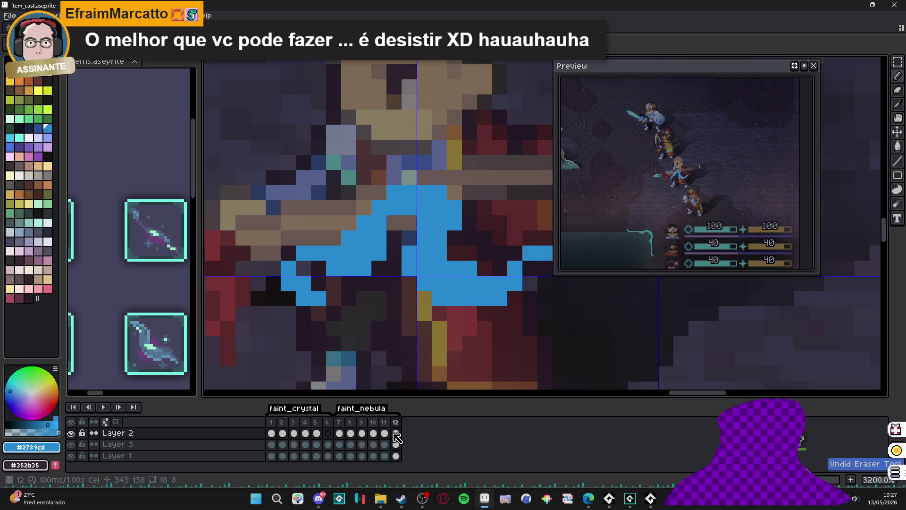
# Step: Flip between frames 11 and 12 to compare the arc, ending on frame 12
pyautogui.click(385, 423)
pyautogui.click(373, 422)
pyautogui.click(385, 422)
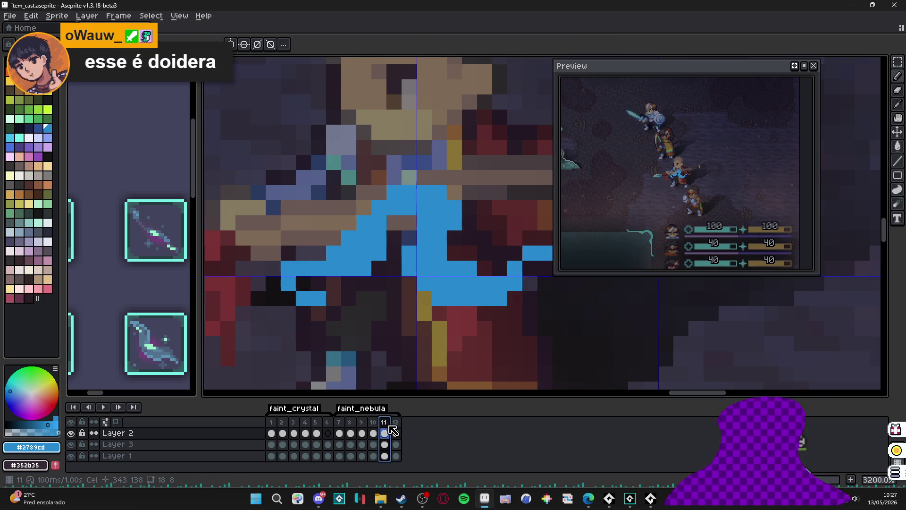
pyautogui.click(398, 427)
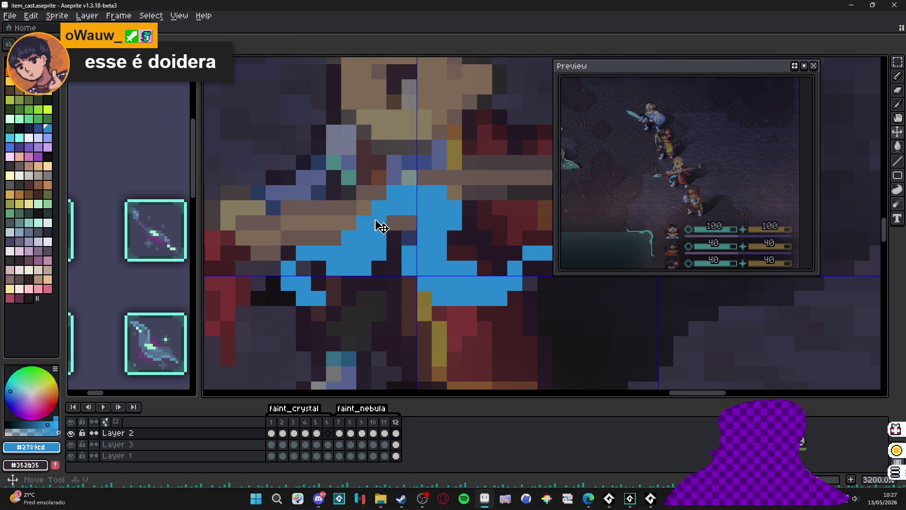
pyautogui.scroll(-1, 415, 222)
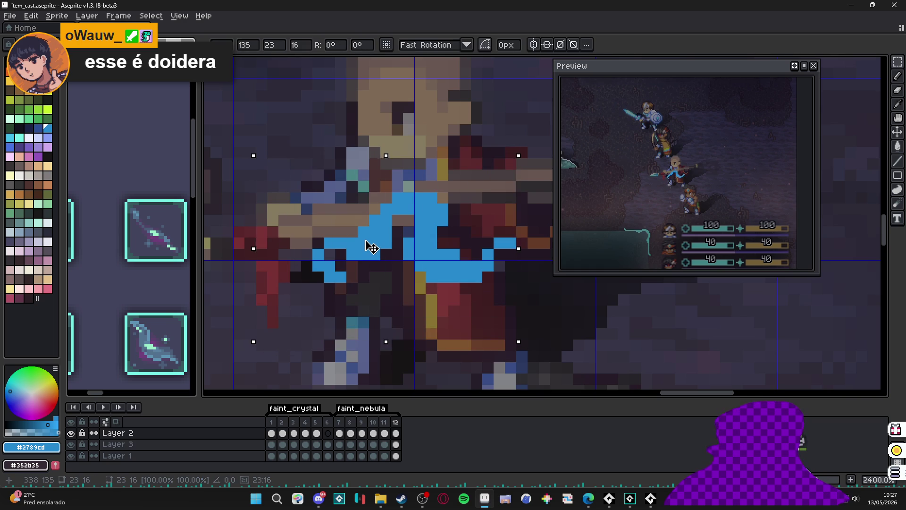
# Step: Shift frame 12's blue arc up one pixel and paint new blue pixels along its upper edge
pyautogui.moveTo(370, 247); pyautogui.dragTo(373, 240)
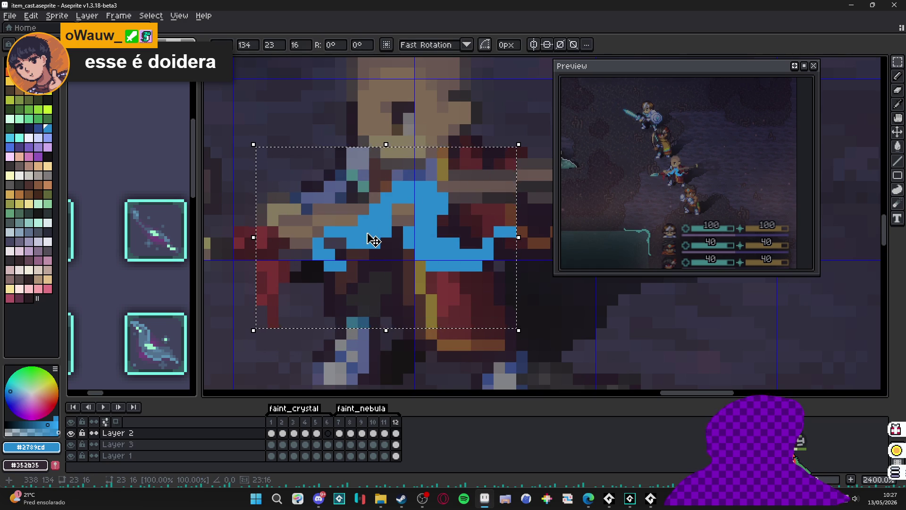
pyautogui.press('b')
pyautogui.scroll(1, 392, 197)
pyautogui.click(392, 198)
pyautogui.moveTo(369, 196); pyautogui.dragTo(385, 181)
# Step: Erase blue pixels from the arc's upper section to start the zigzag
pyautogui.press('e')
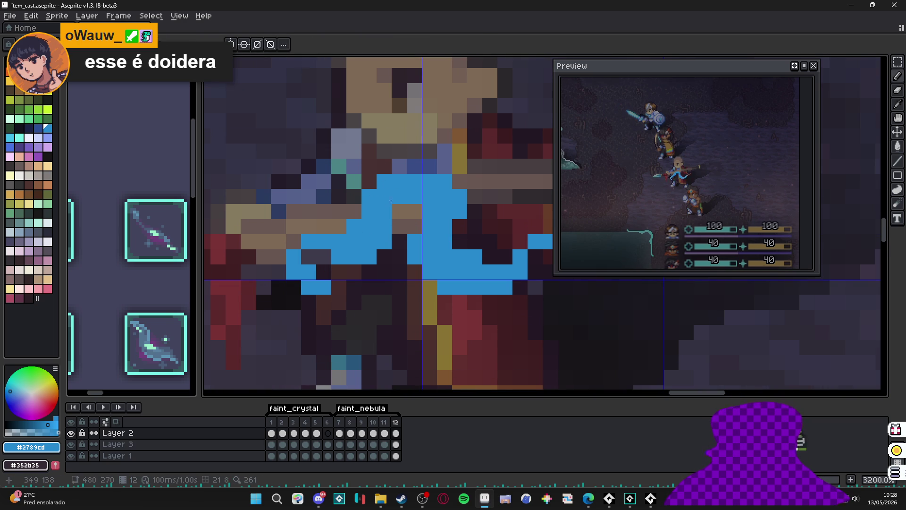
pyautogui.click(384, 211)
pyautogui.click(399, 196)
pyautogui.click(384, 197)
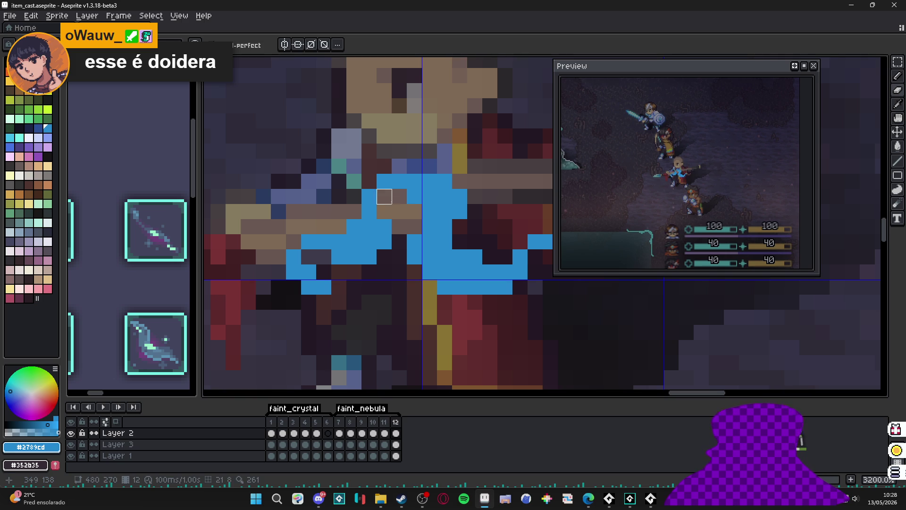
pyautogui.click(414, 196)
pyautogui.click(414, 226)
pyautogui.click(444, 242)
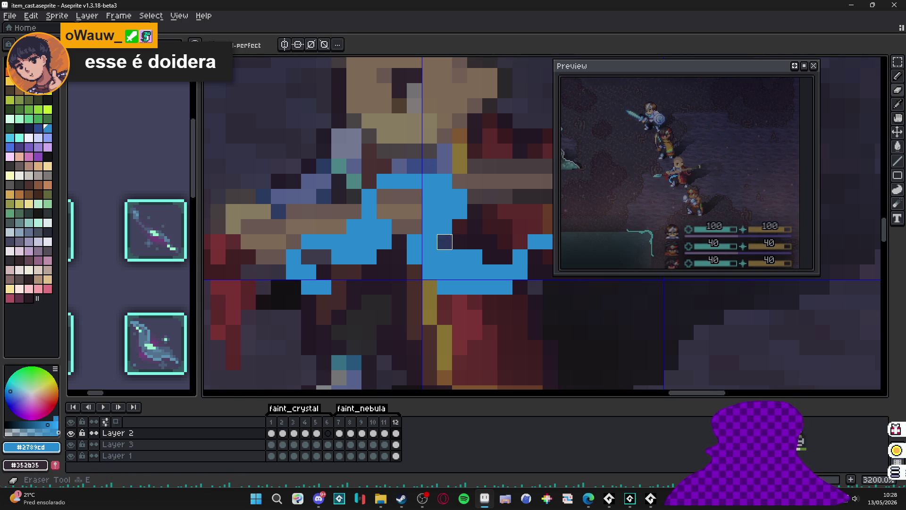
pyautogui.click(445, 226)
# Step: Erase blue pixels from the arc's middle and along its row
pyautogui.press('b')
pyautogui.press('e')
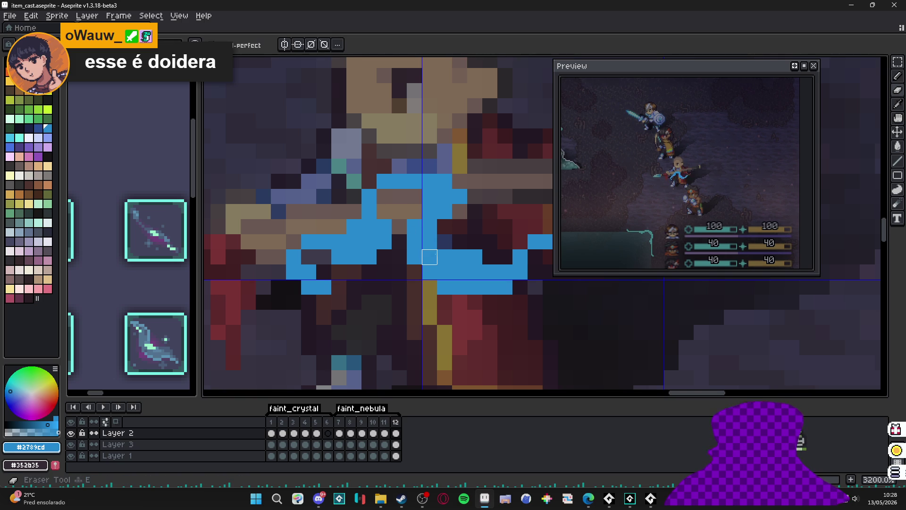
pyautogui.click(429, 256)
pyautogui.click(430, 242)
pyautogui.click(444, 256)
pyautogui.click(460, 256)
pyautogui.click(475, 257)
# Step: Draw blue pixels stepping down to form the arc's lower end
pyautogui.press('b')
pyautogui.click(399, 256)
pyautogui.click(399, 272)
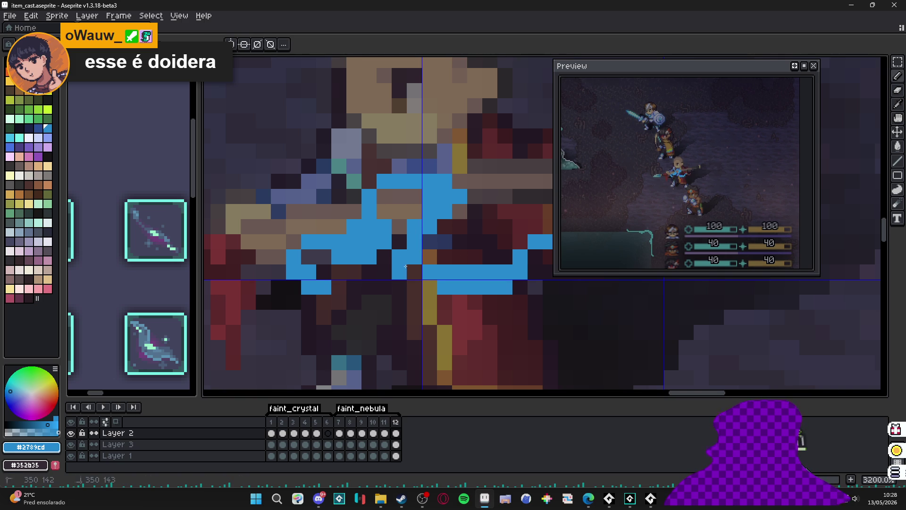
pyautogui.click(415, 272)
pyautogui.click(414, 287)
pyautogui.click(429, 287)
# Step: Extend the arc rightward with blue pixels and erase a stray pixel beneath it
pyautogui.moveTo(440, 292); pyautogui.dragTo(414, 299)
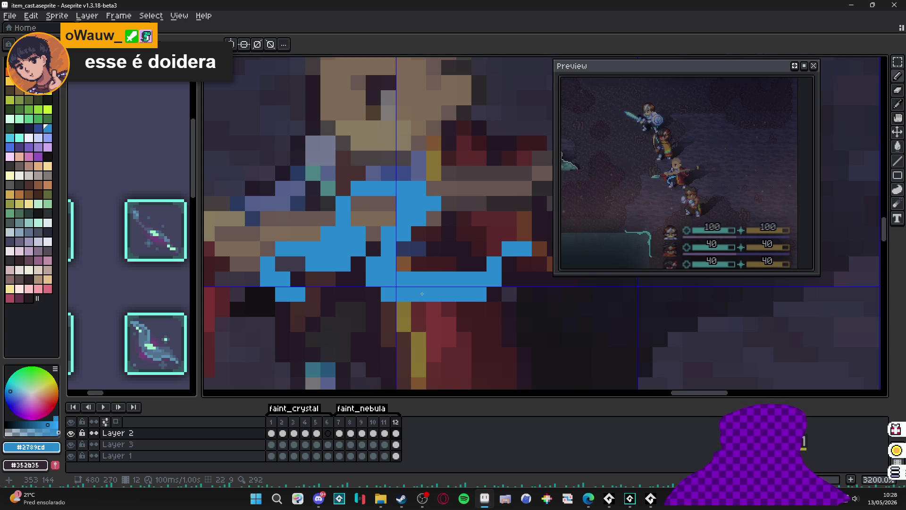
pyautogui.click(479, 264)
pyautogui.click(463, 264)
pyautogui.click(494, 249)
pyautogui.click(479, 249)
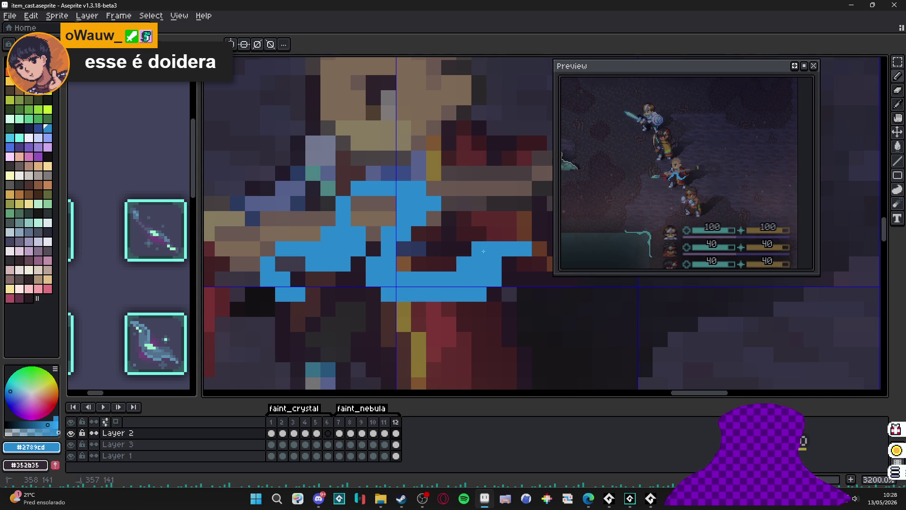
pyautogui.press('e')
pyautogui.click(479, 293)
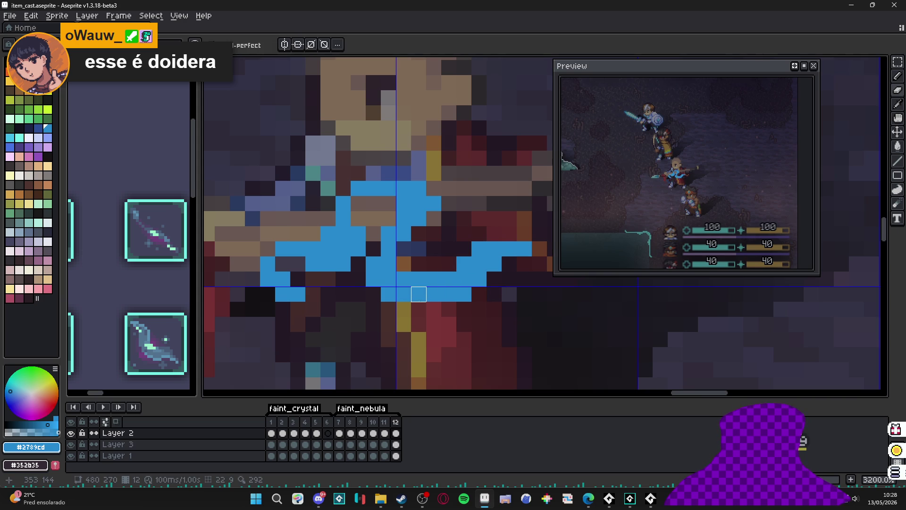
# Step: Draw a blue run along the arc's bottom and erase stray pixels above it
pyautogui.press('b')
pyautogui.moveTo(434, 309); pyautogui.dragTo(404, 309)
pyautogui.press('e')
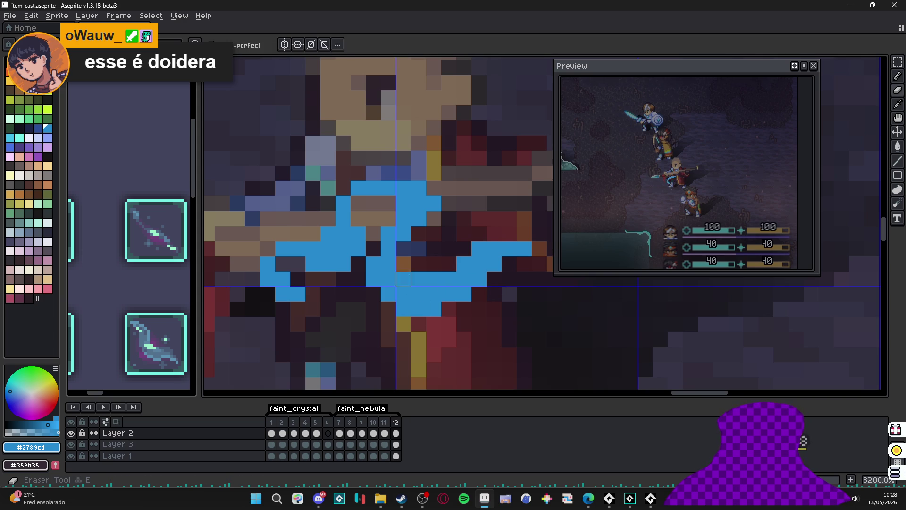
pyautogui.click(419, 279)
pyautogui.moveTo(418, 279); pyautogui.dragTo(434, 279)
# Step: Paint the arc's right tip in blue and trim the surplus pixels around it
pyautogui.press('b')
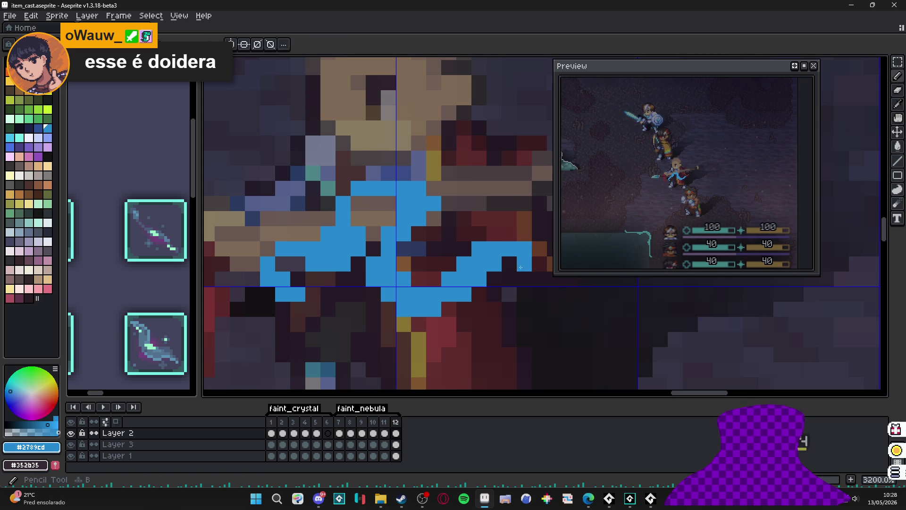
pyautogui.moveTo(524, 264); pyautogui.dragTo(502, 269)
pyautogui.press('e')
pyautogui.click(494, 264)
pyautogui.click(479, 249)
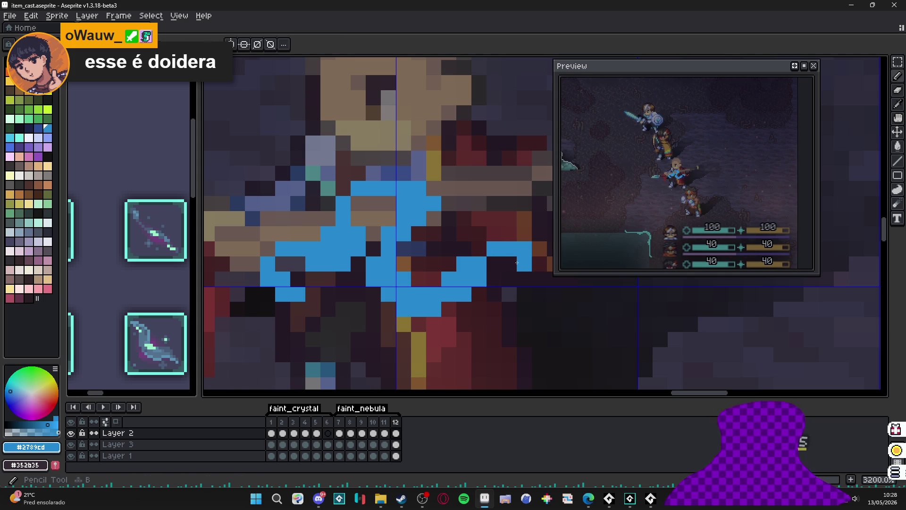
pyautogui.click(524, 249)
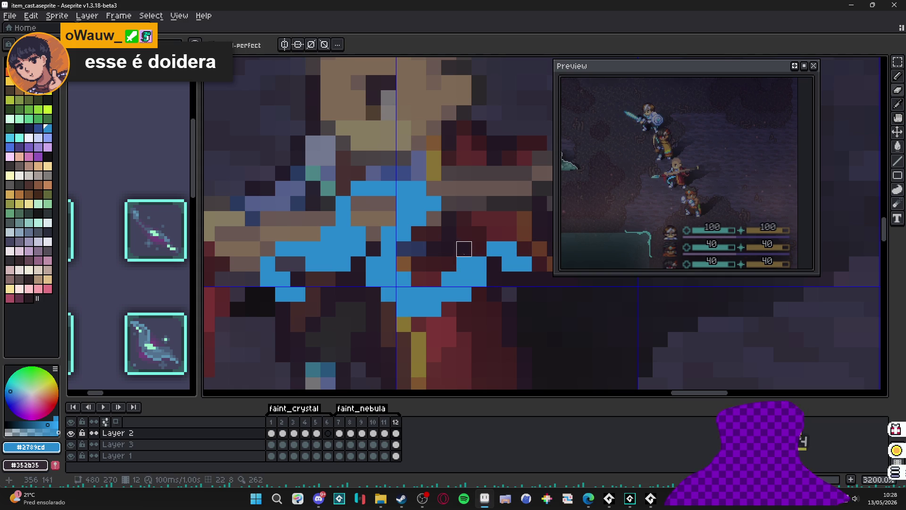
# Step: Touch up the arc with blue pixels, erase one over the red cloth, and view frame 11
pyautogui.press('b')
pyautogui.click(476, 253)
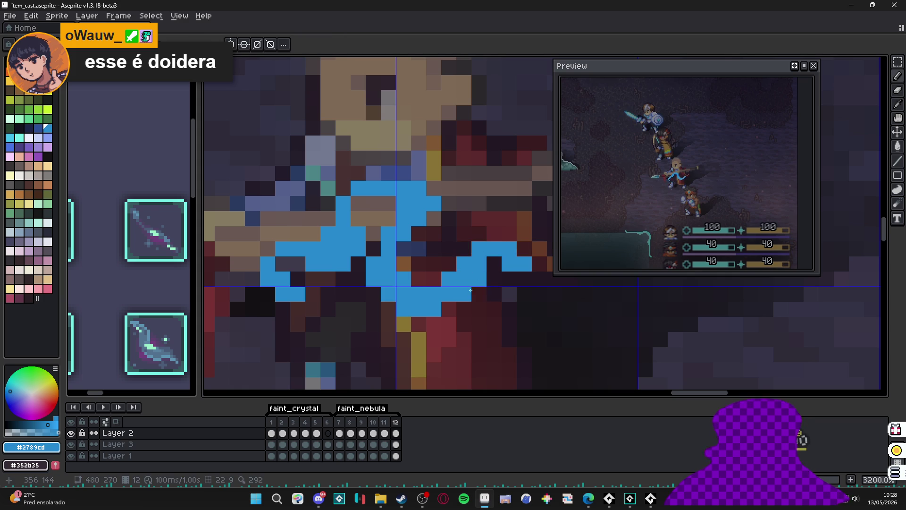
pyautogui.click(448, 264)
pyautogui.click(464, 249)
pyautogui.press('e')
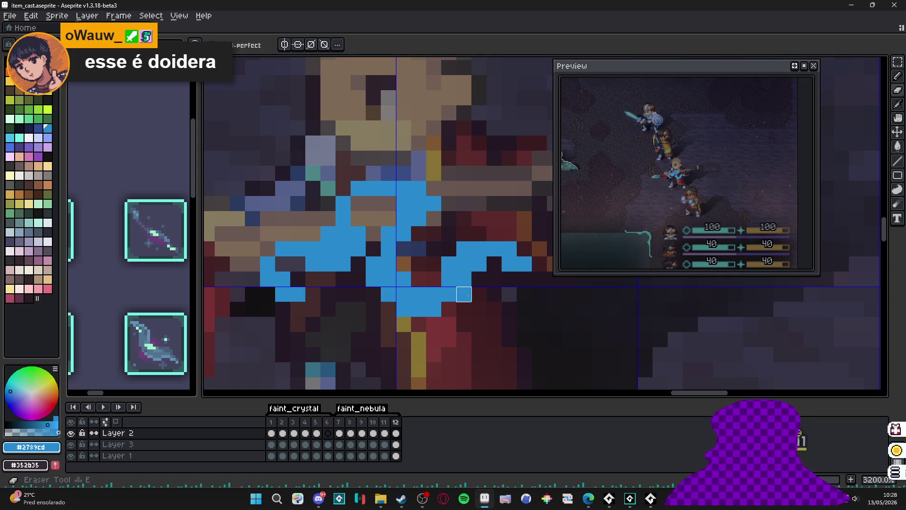
pyautogui.click(464, 294)
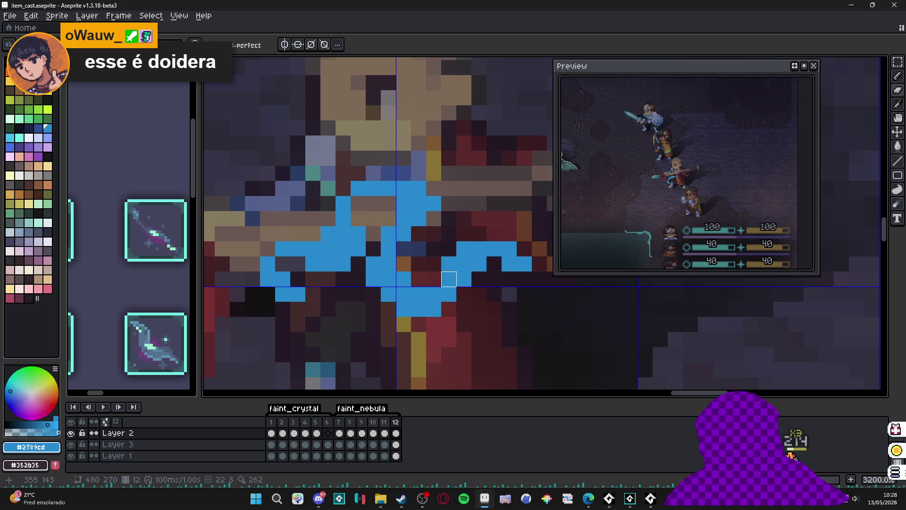
pyautogui.scroll(-2, 449, 294)
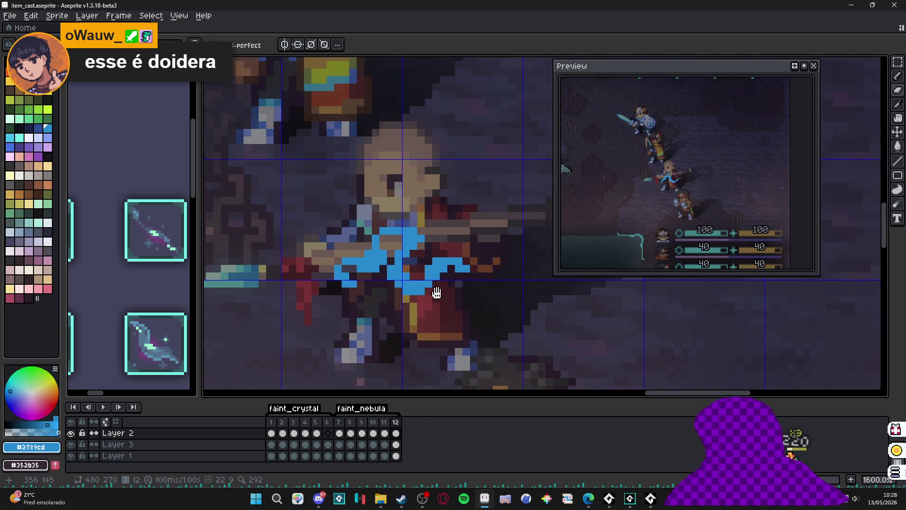
pyautogui.click(385, 432)
pyautogui.click(396, 432)
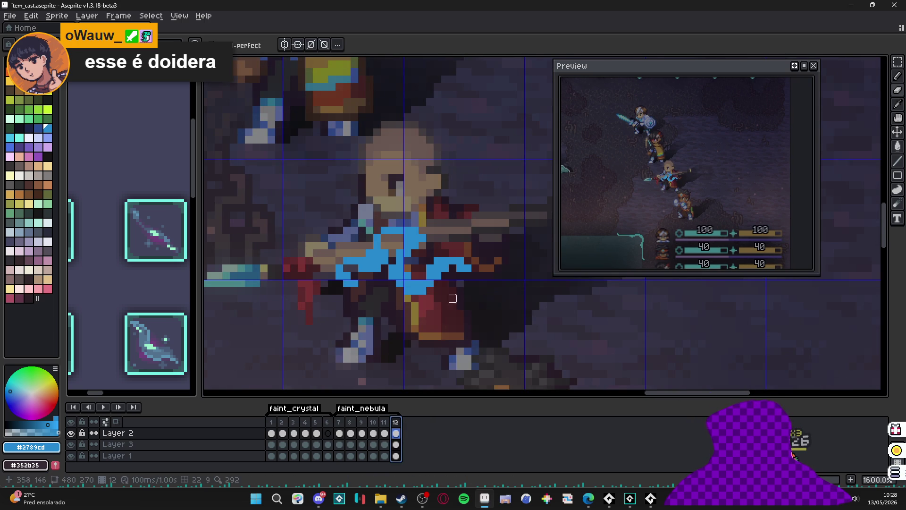
pyautogui.press('b')
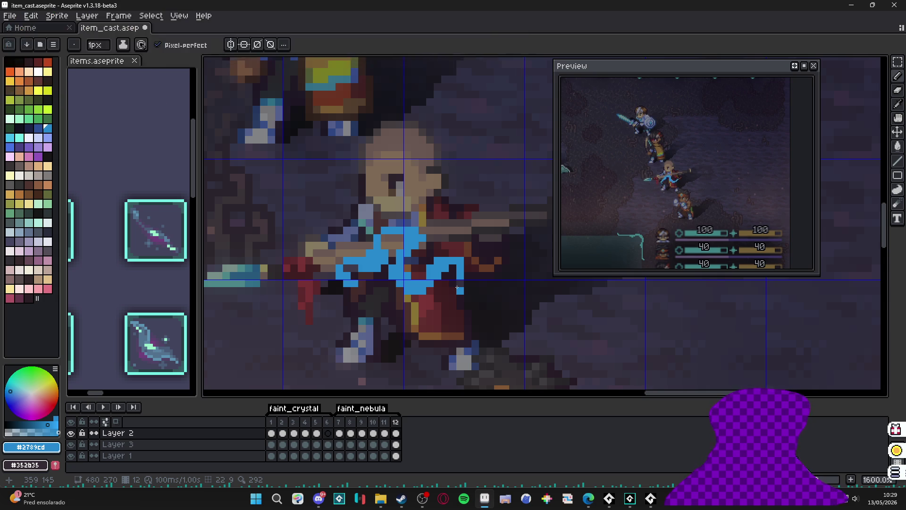
pyautogui.moveTo(456, 287); pyautogui.dragTo(336, 227)
pyautogui.scroll(1, 376, 272)
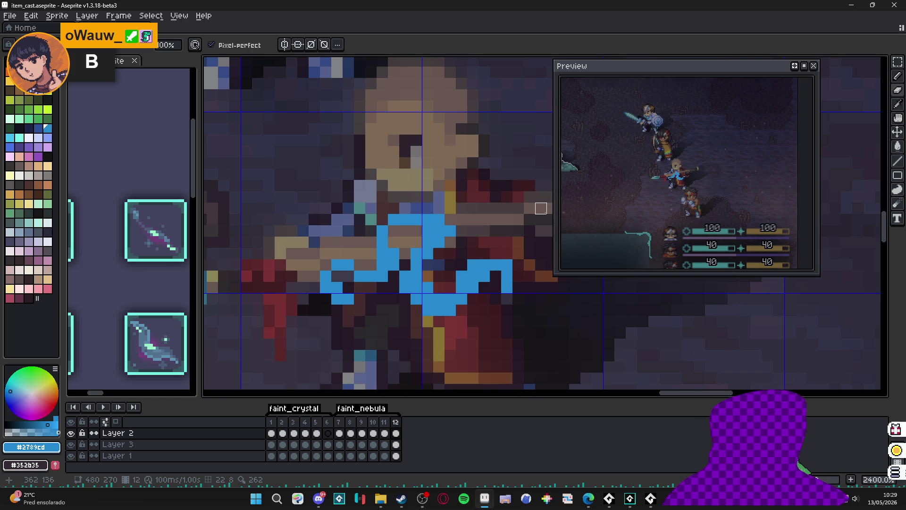
pyautogui.click(72, 445)
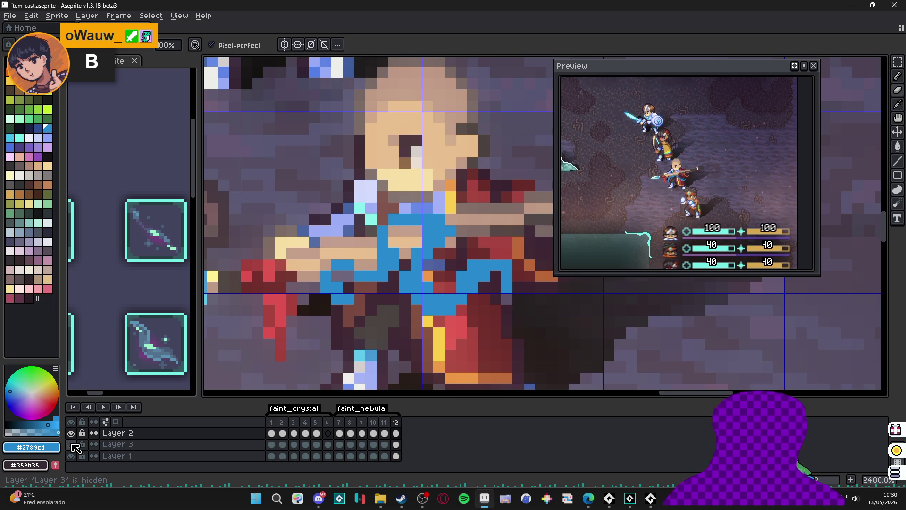
pyautogui.click(72, 444)
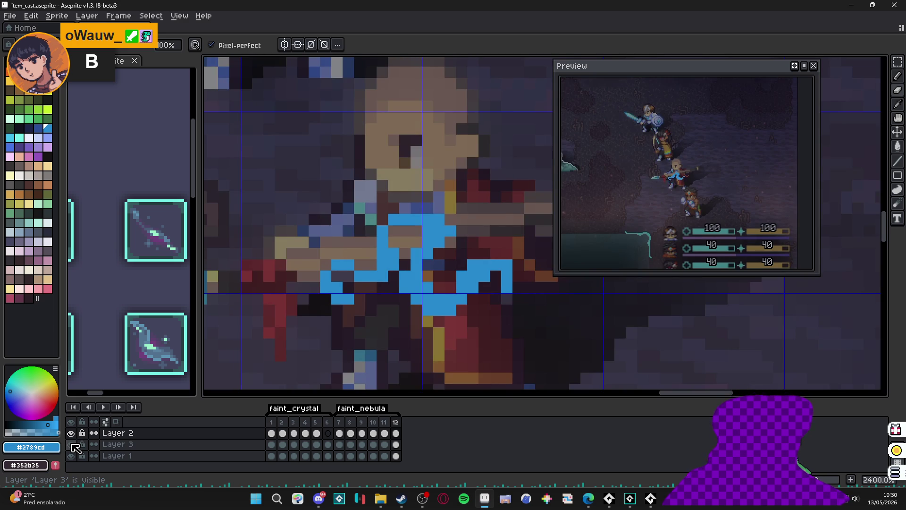